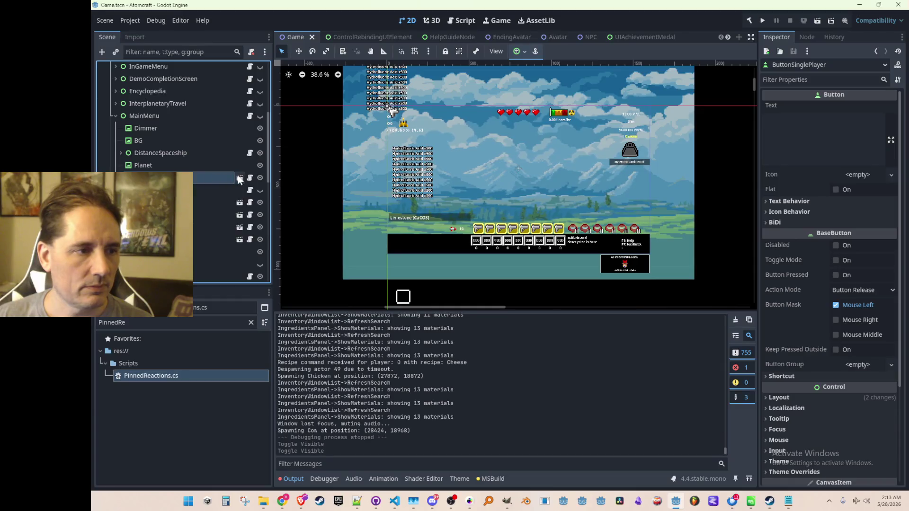
Revert the Settings button's Layout > Transform Position to 0, 0
left_click(177, 74)
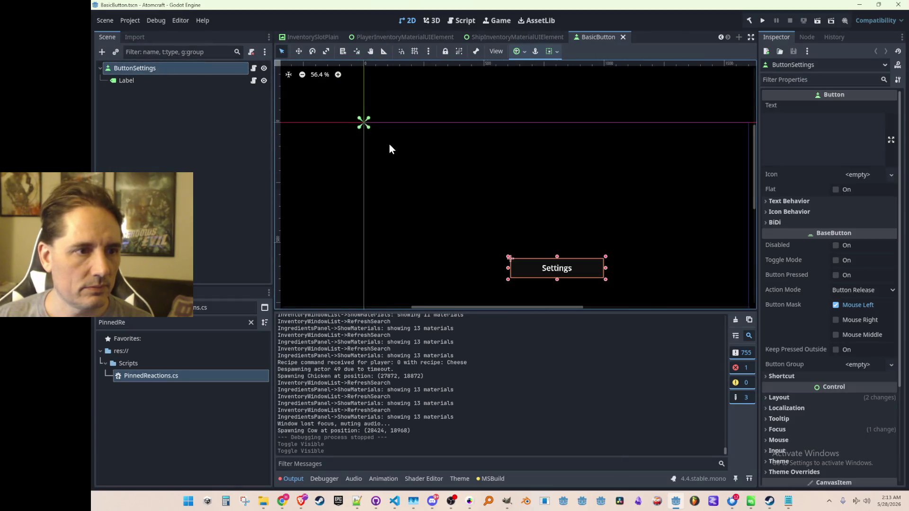
scroll(840, 304, "down", 5)
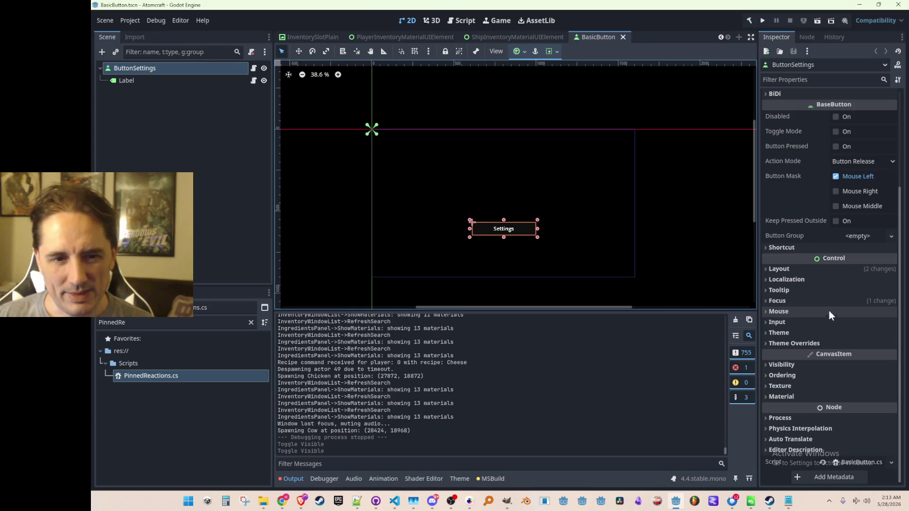
left_click(806, 270)
scroll(819, 345, "down", 4)
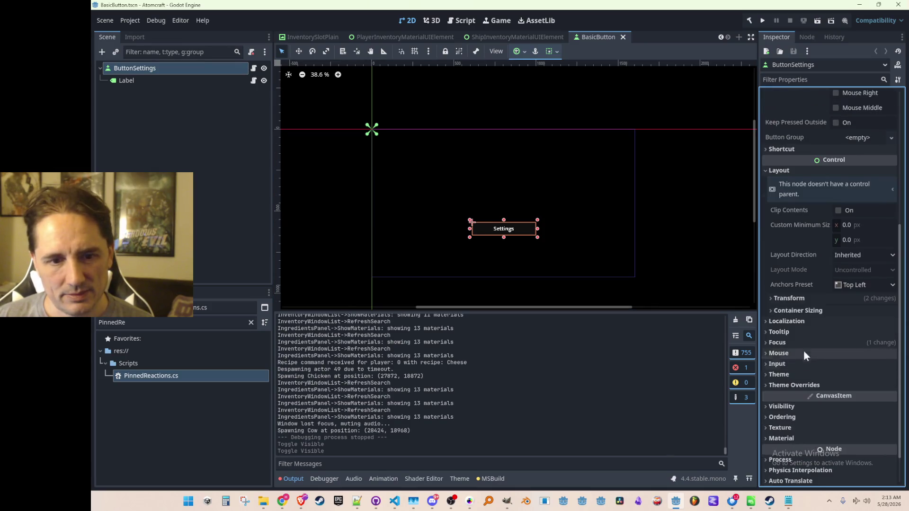
left_click(802, 300)
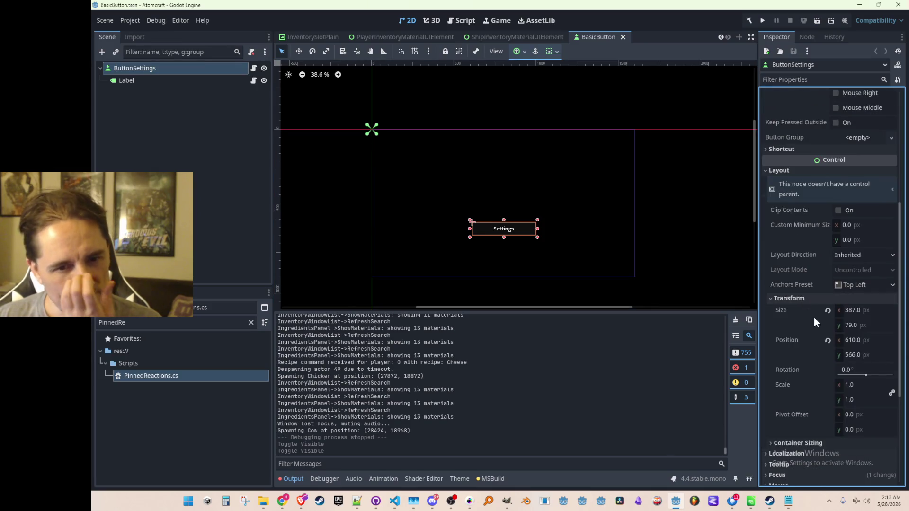
left_click(828, 341)
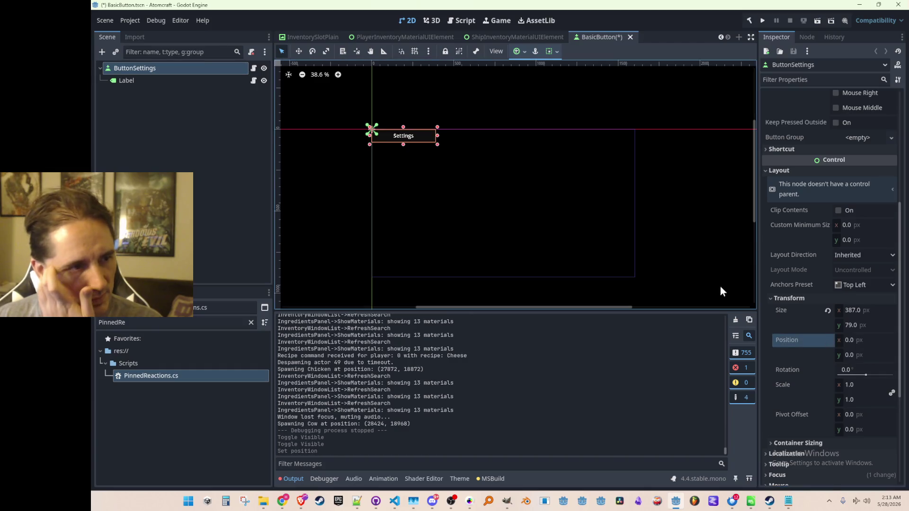
Save the BasicButton scene and go back to the Game scene
left_click(135, 79)
left_click(143, 133)
key("ctrl+s")
scroll(329, 38, "up", 5)
scroll(328, 38, "up", 3)
left_click(292, 37)
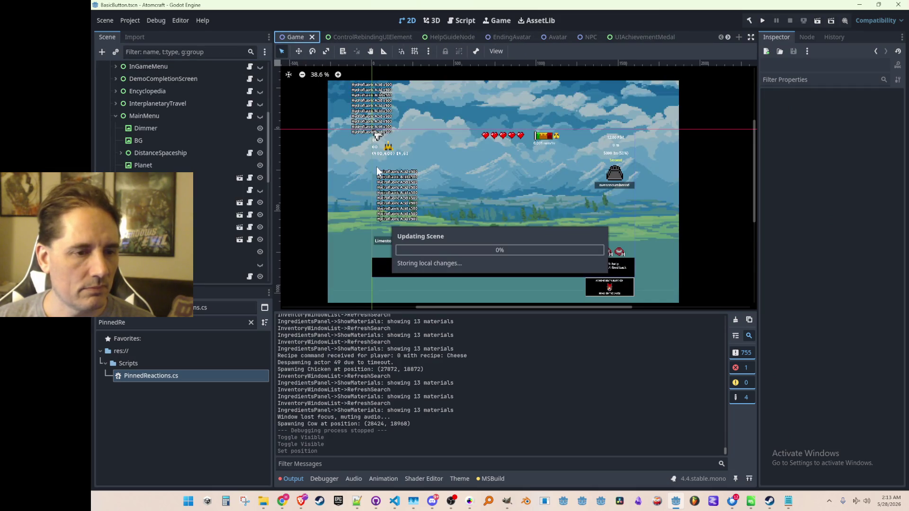
Make the MainMenu visible in the Game scene and save it
left_click(260, 118)
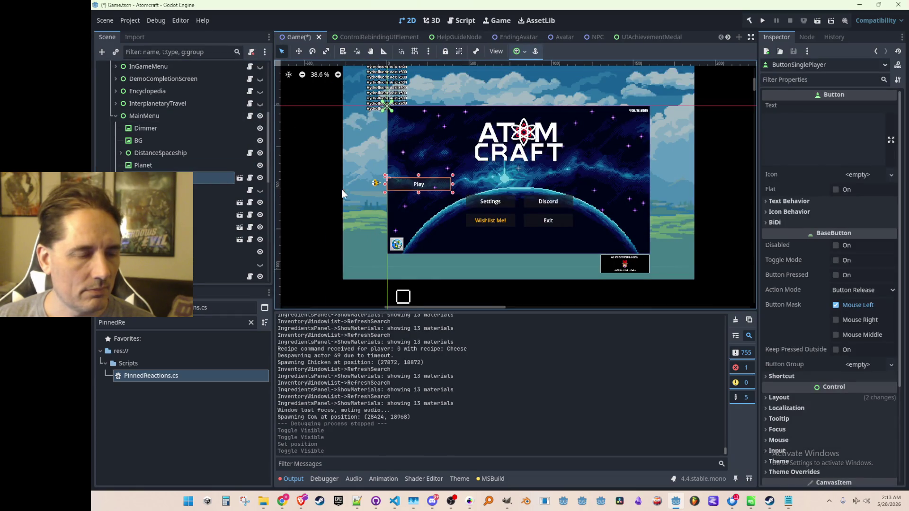
scroll(392, 204, "up", 3)
left_click(299, 51)
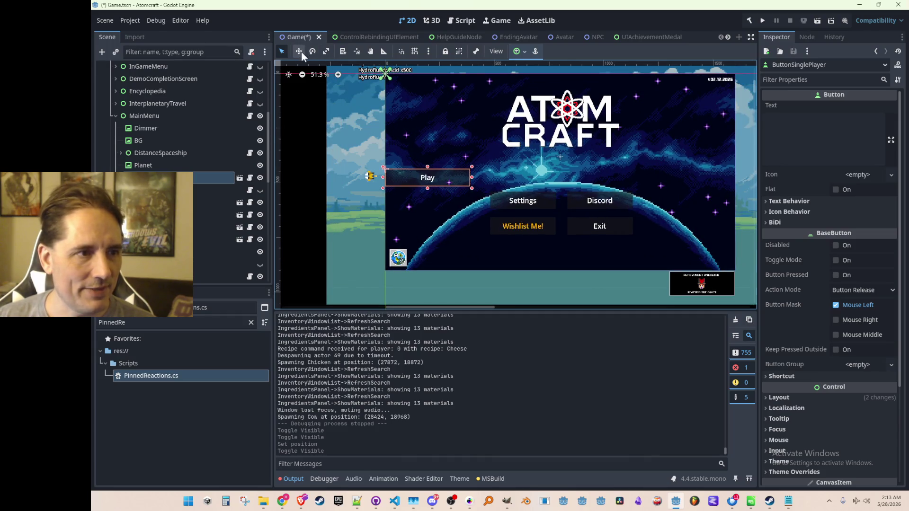
left_click_drag(424, 176, 560, 177)
key("ctrl+s")
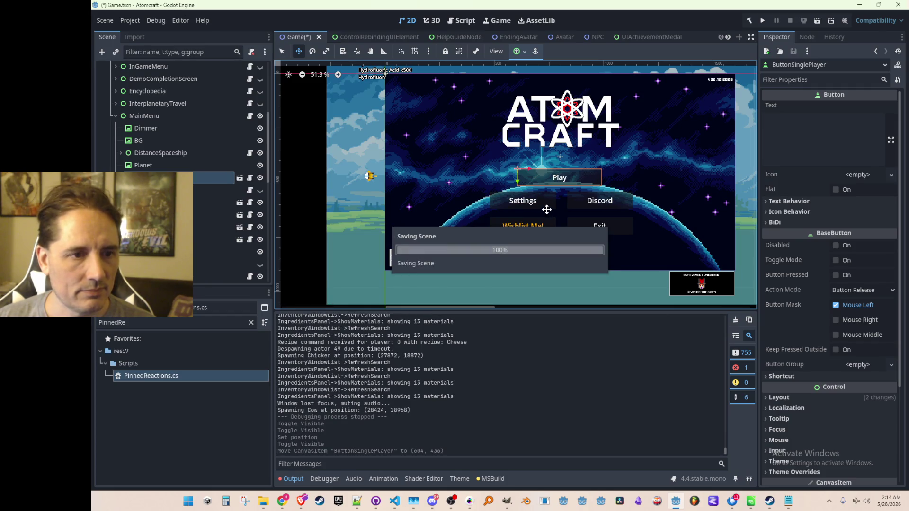
Undo the Play button drag so it stays at its original spot, then save
scroll(545, 207, "up", 6)
scroll(558, 154, "down", 3)
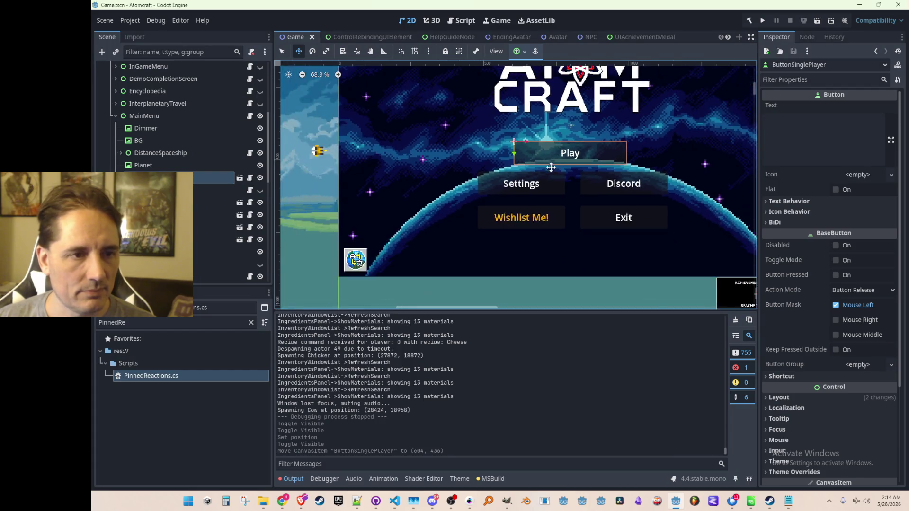
left_click_drag(515, 203, 516, 161)
key("ctrl+z")
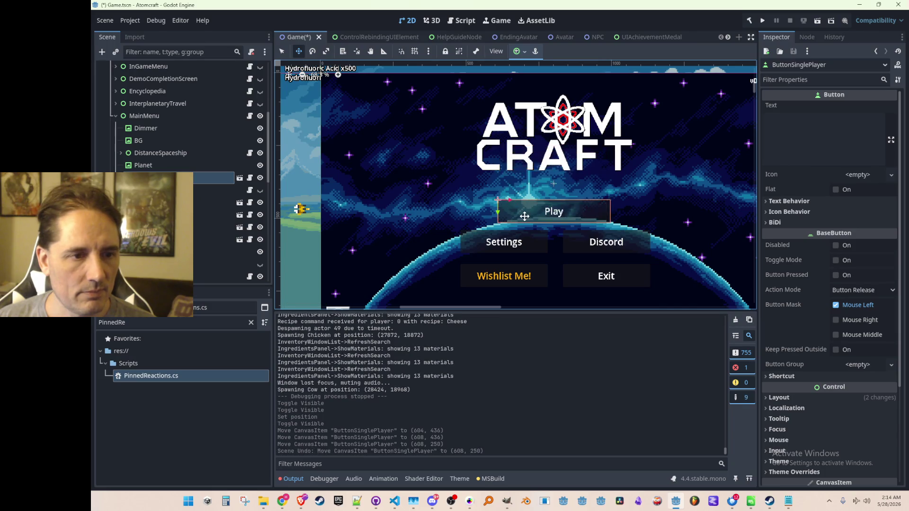
key("ctrl+s")
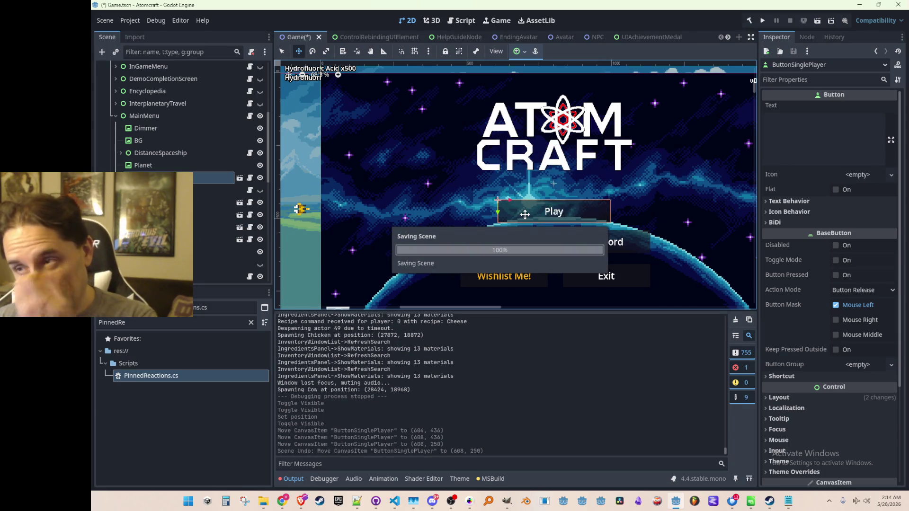
scroll(493, 218, "down", 3)
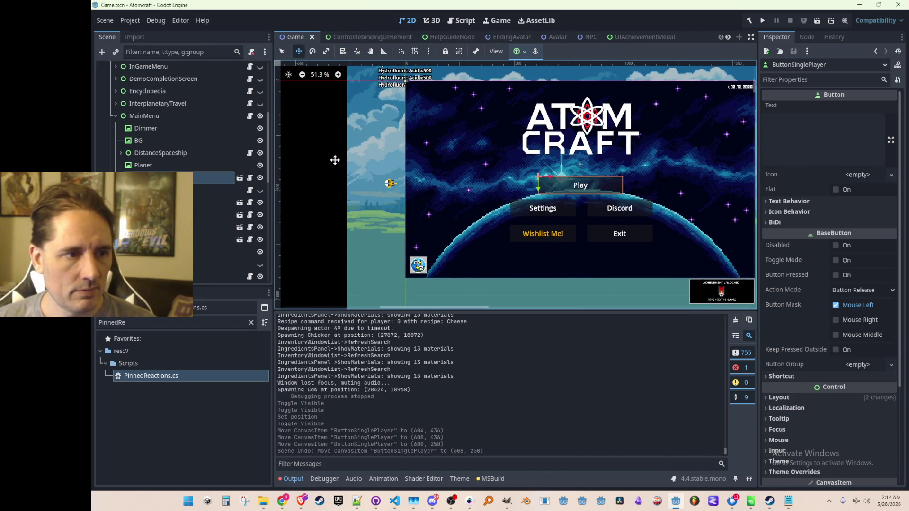
key("q")
left_click(335, 158)
key("ctrl+s")
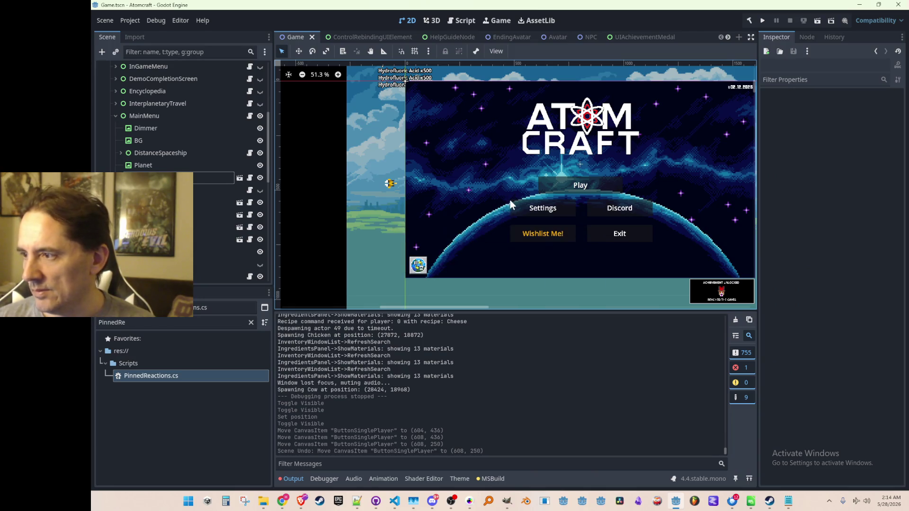
scroll(544, 206, "down", 1)
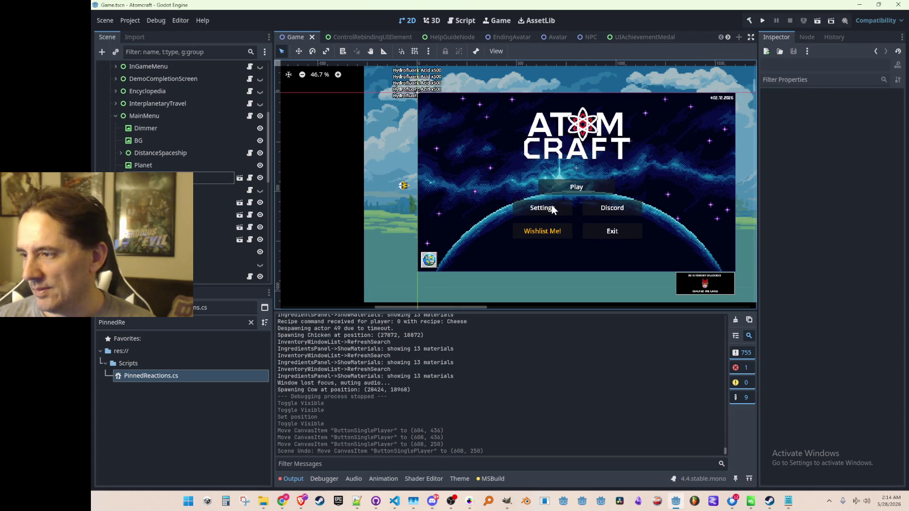
scroll(536, 204, "down", 1)
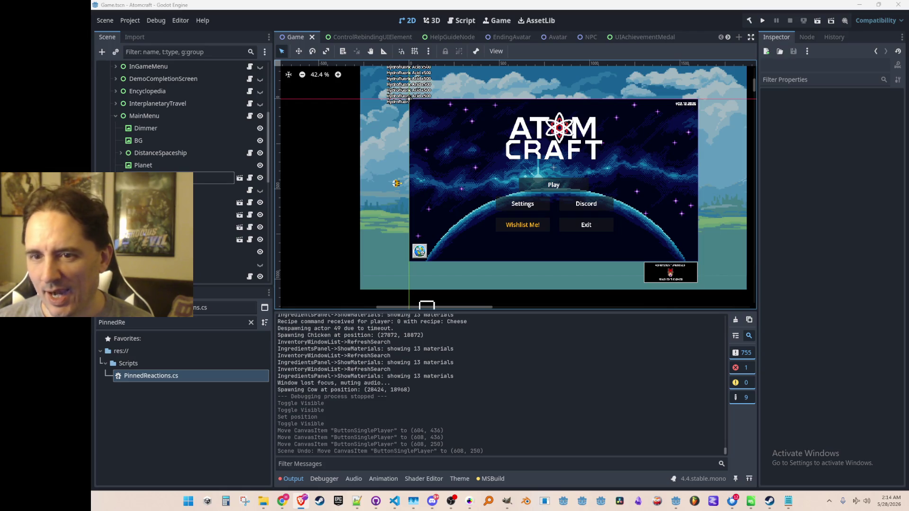
scroll(576, 172, "down", 1)
key("ctrl+s")
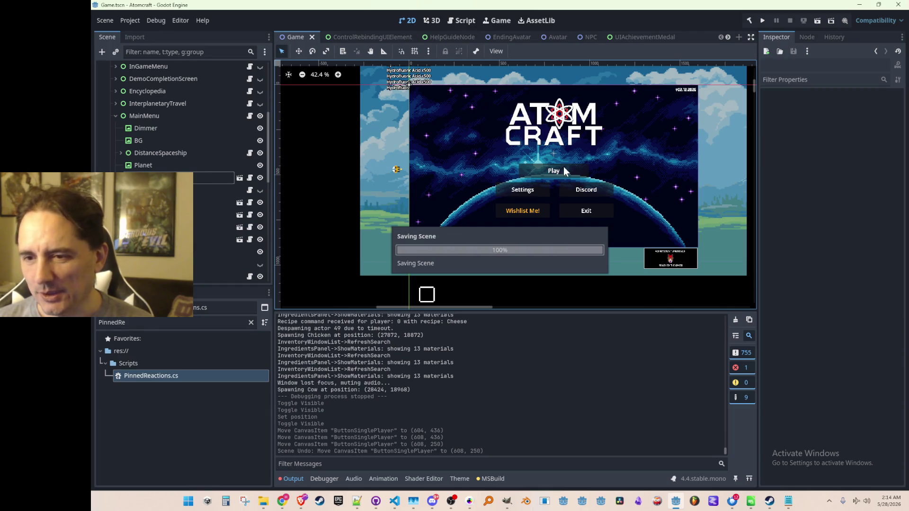
scroll(564, 167, "down", 1)
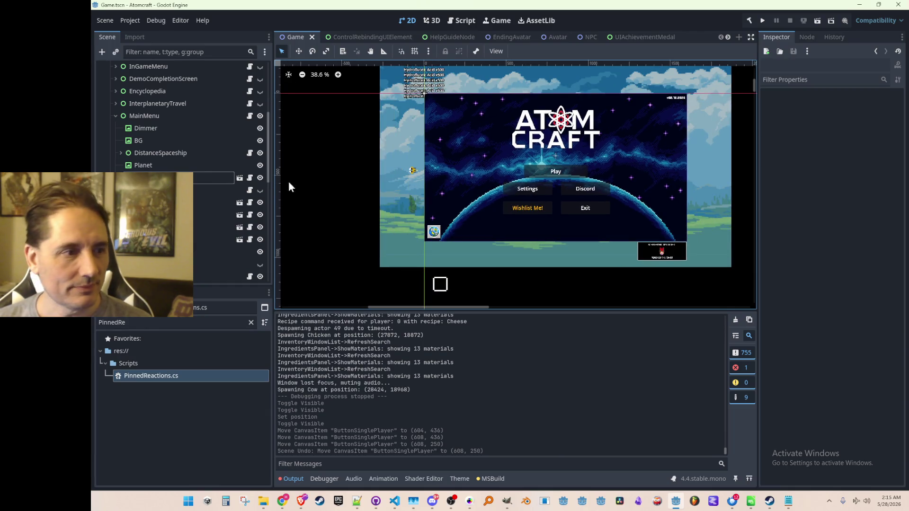
scroll(219, 188, "up", 2)
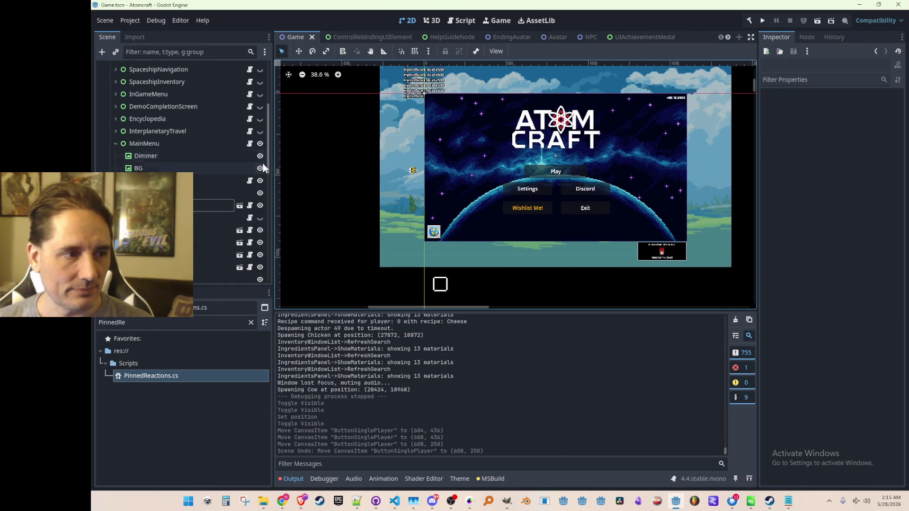
Open MainMenu.cs and step through the ButtonSinglePlayer search matches
left_click(249, 144)
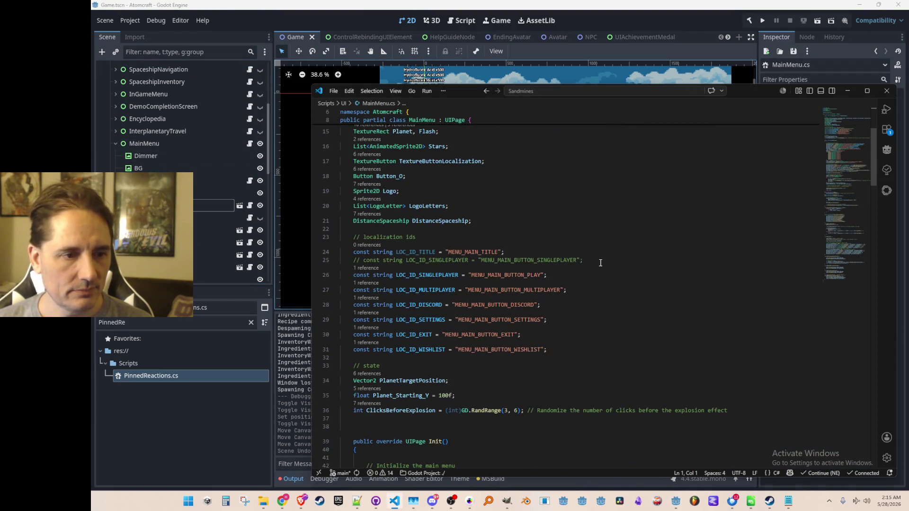
scroll(602, 256, "down", 5)
scroll(585, 238, "down", 5)
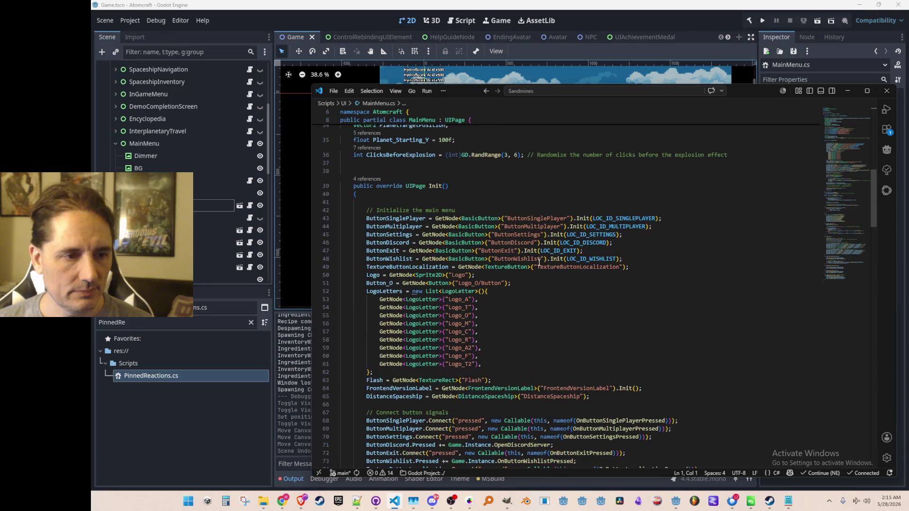
left_click(429, 221)
key("ctrl+f")
key("Return")
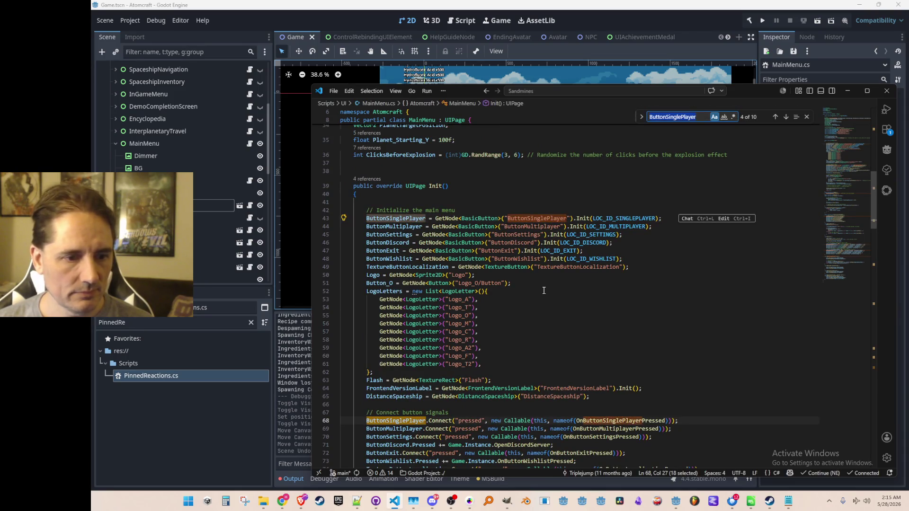
key("Return")
key("Return")
key("Return")
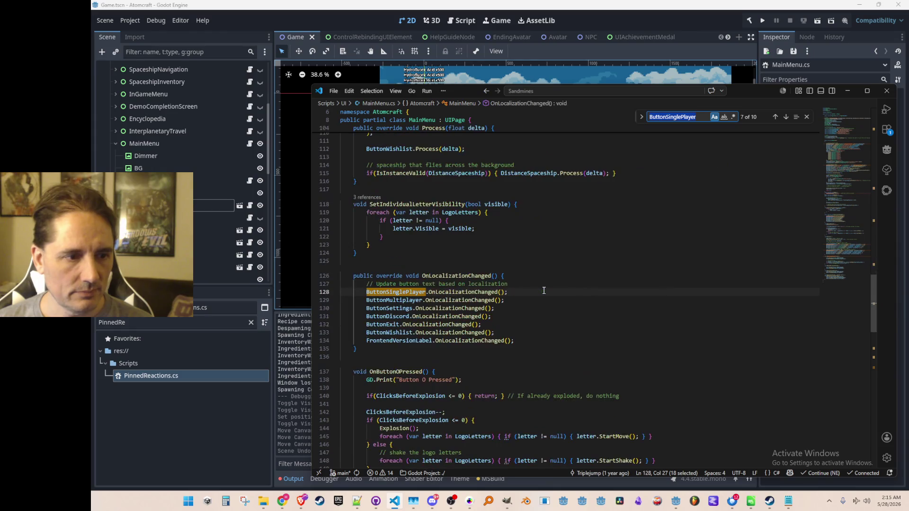
key("Return")
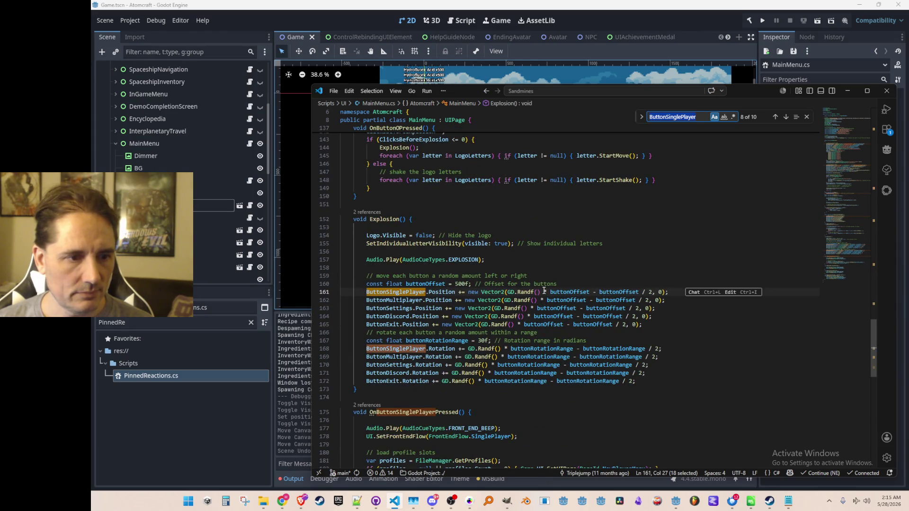
scroll(554, 285, "down", 1)
key("Escape")
scroll(509, 242, "down", 1)
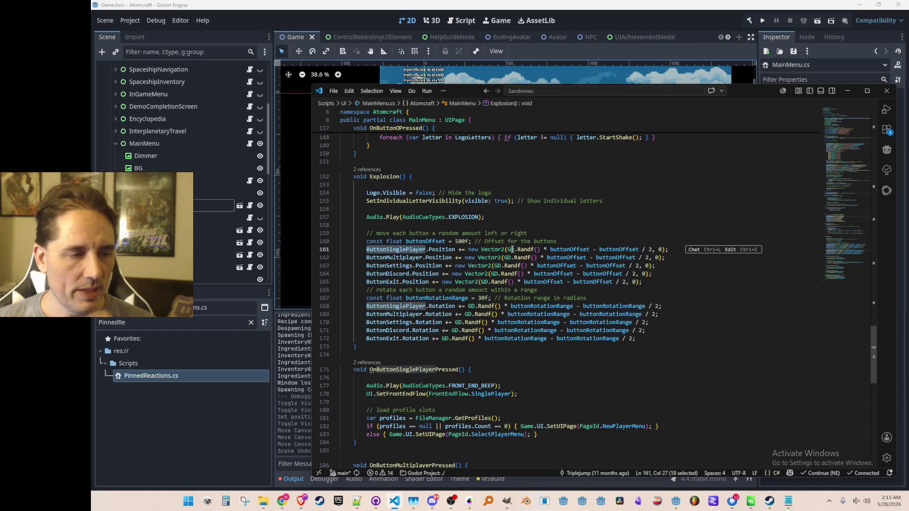
Search ButtonSinglePlayer again to reach its initialisation line, then return to Godot
key("ctrl+f")
key("Return")
key("Return")
key("Return")
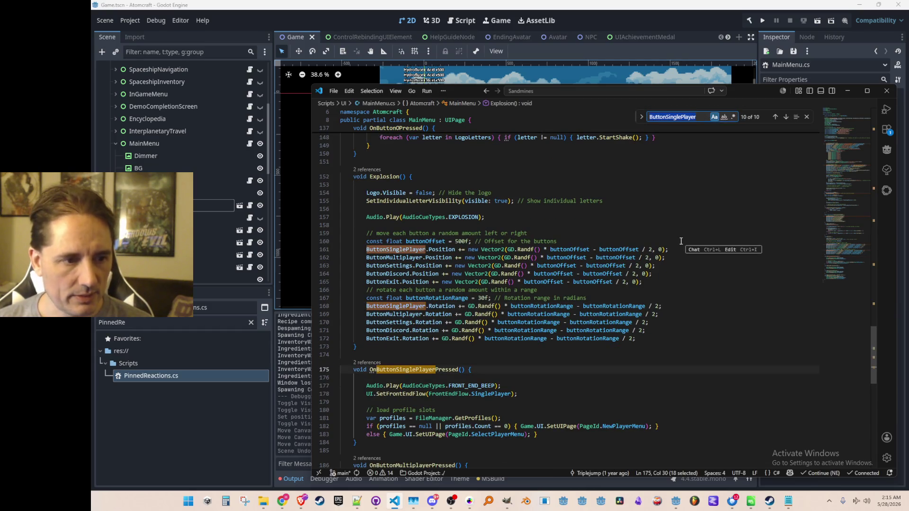
key("Return")
key("Escape")
key("Up")
key("Home")
left_click(616, 16)
scroll(417, 164, "down", 1)
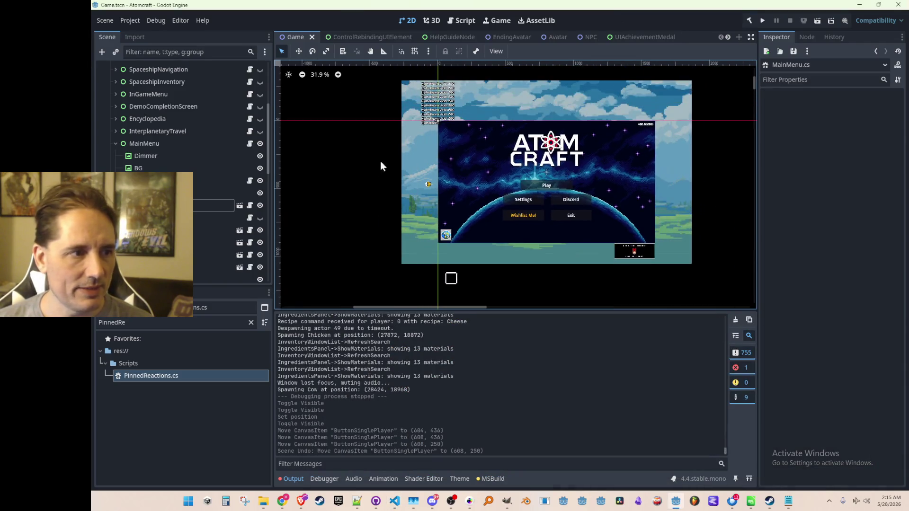
Hide the MainMenu node, save the Game scene, and run the project
left_click(260, 143)
key("ctrl+s")
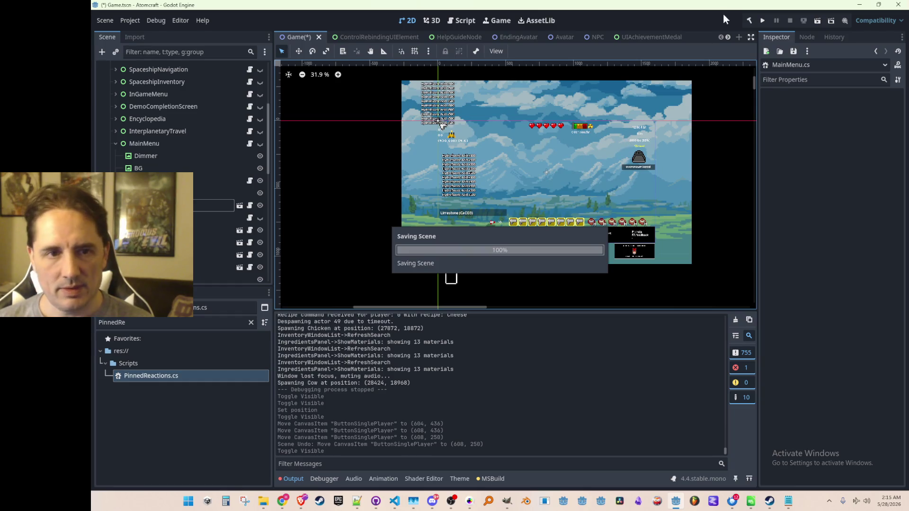
left_click(760, 20)
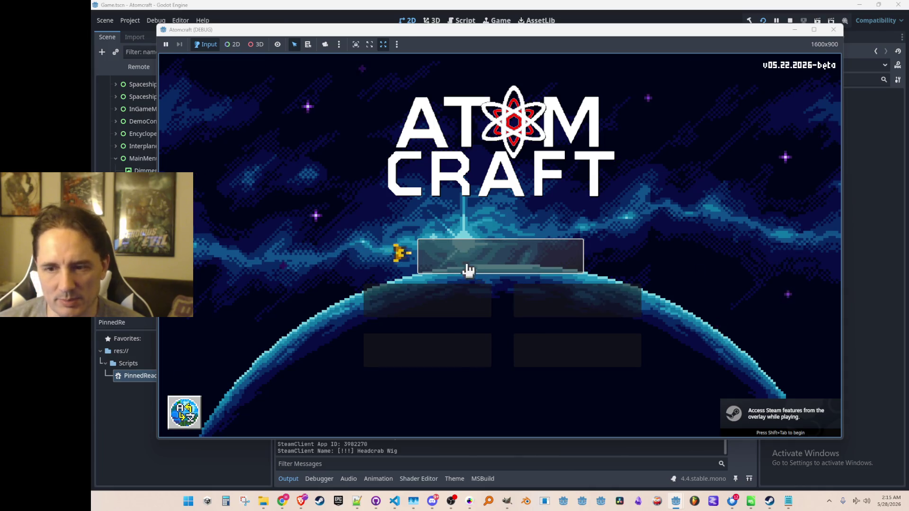
Close the game and go to the definition of Init from MainMenu.cs
left_click(790, 20)
left_click(396, 502)
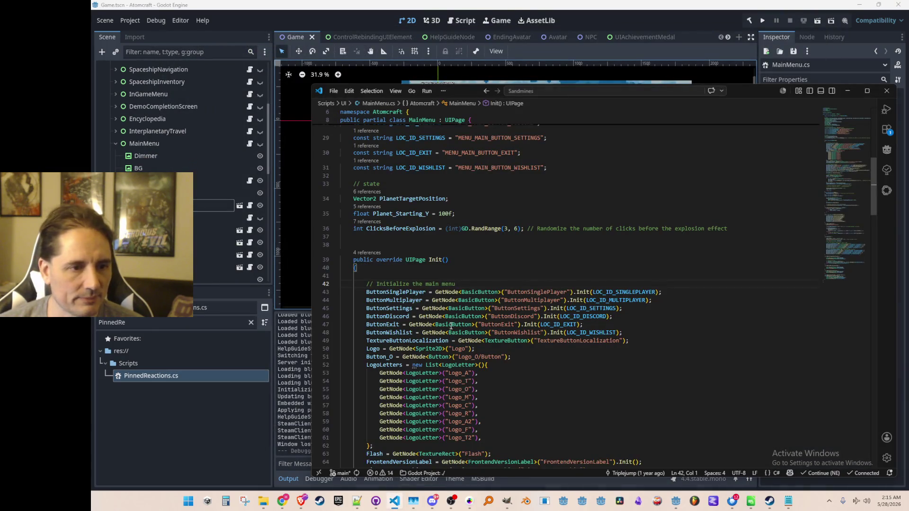
scroll(599, 201, "down", 3)
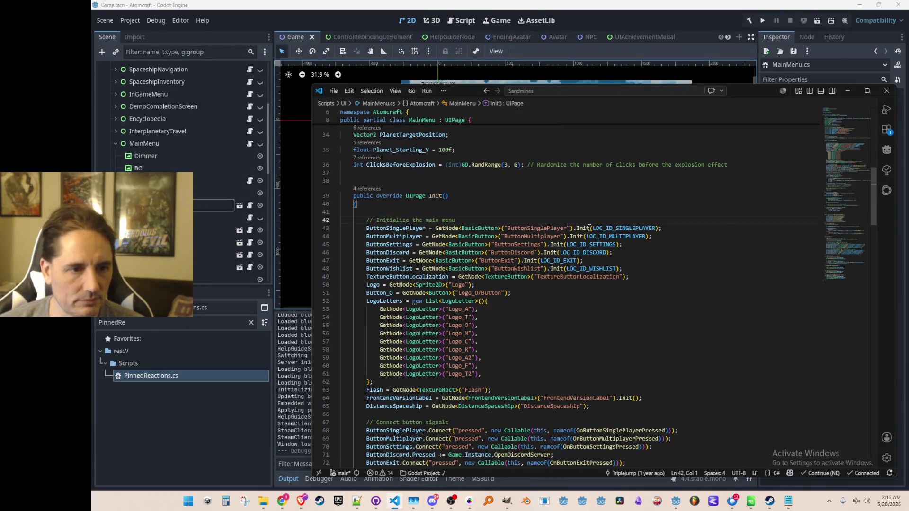
left_click(583, 228)
scroll(593, 232, "up", 5)
scroll(584, 271, "down", 4)
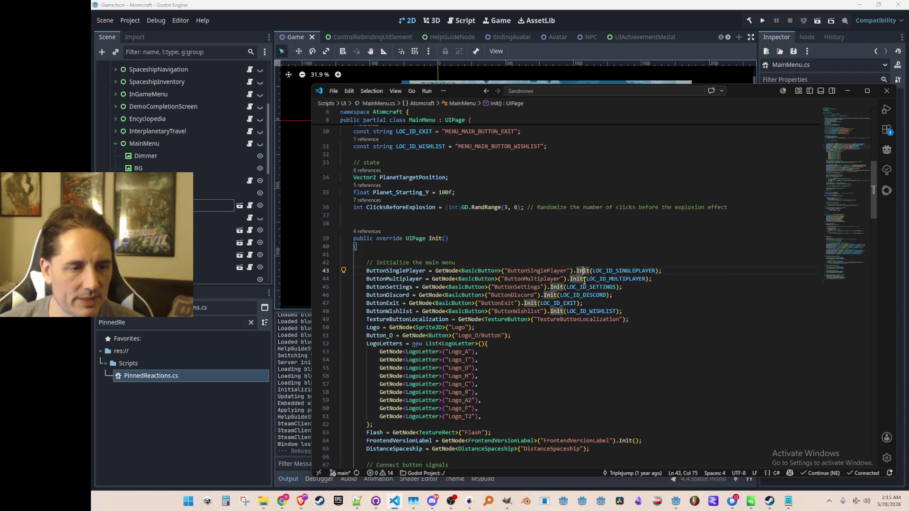
right_click(581, 273)
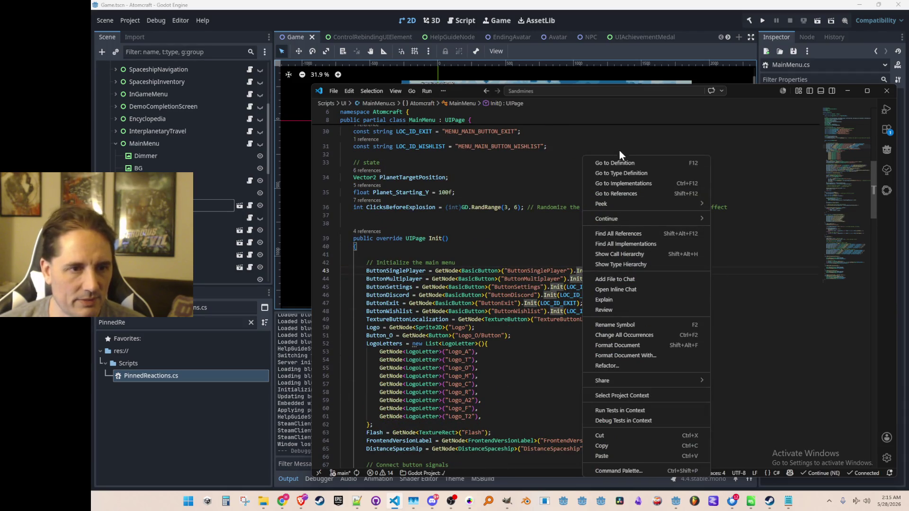
left_click(619, 163)
Change LocalizedLabel.Init("") to LocalizedLabel.Init(LocId) in BasicButton.cs
scroll(630, 223, "down", 3)
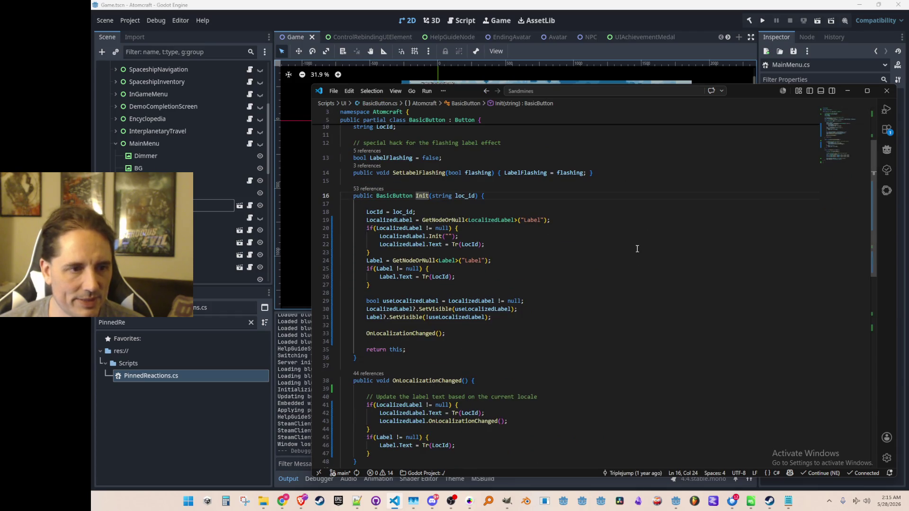
left_click(647, 231)
scroll(650, 237, "up", 1)
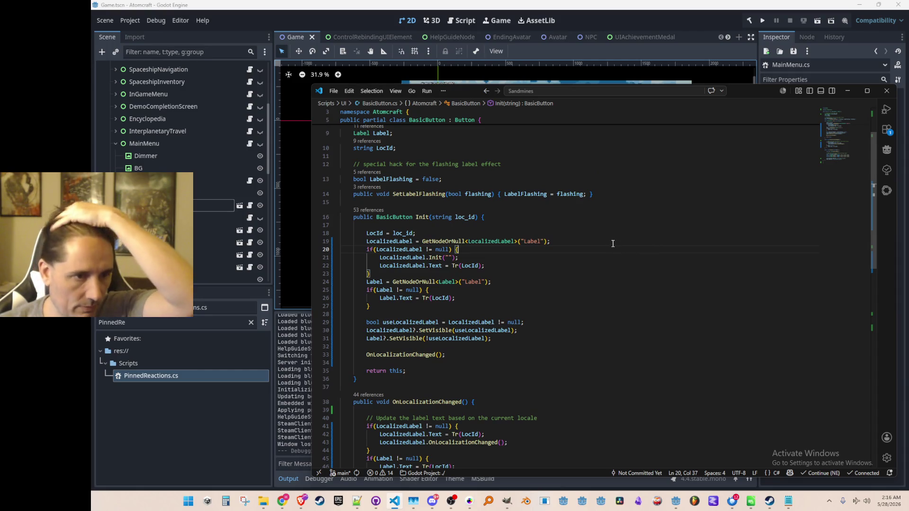
scroll(613, 246, "down", 1)
double_click(374, 212)
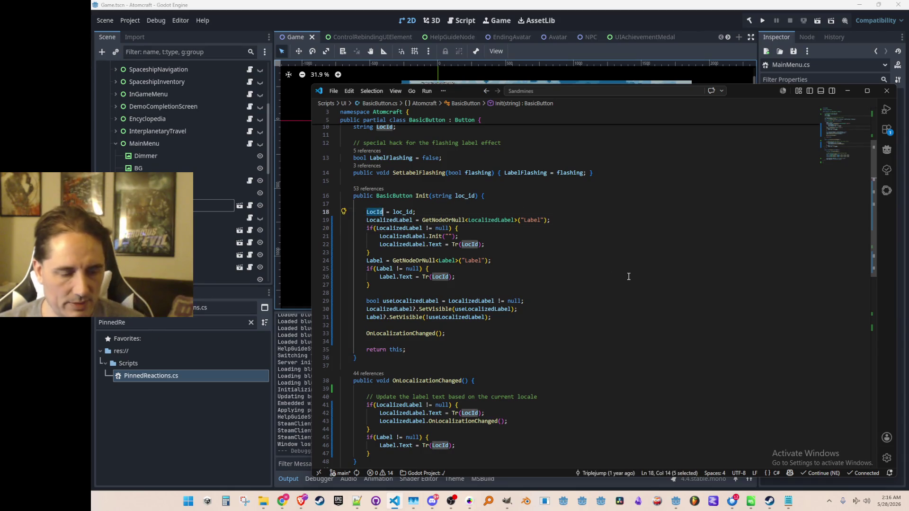
key("Tab")
key("Tab")
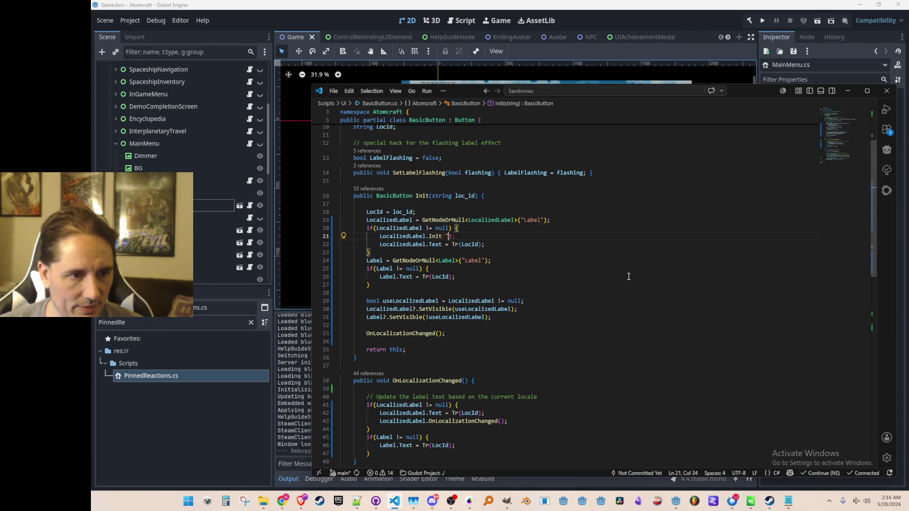
type("LocId")
Delete the LocalizedLabel.Text = Tr(LocId) line from Init
key("Down")
key("ctrl+shift+k")
key("Down")
key("Down")
key("Down")
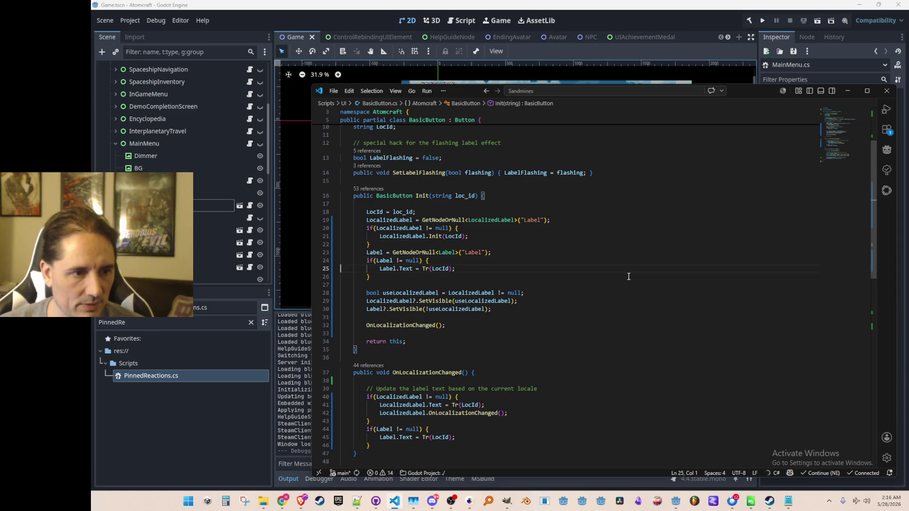
key("Home")
key("ctrl+Right")
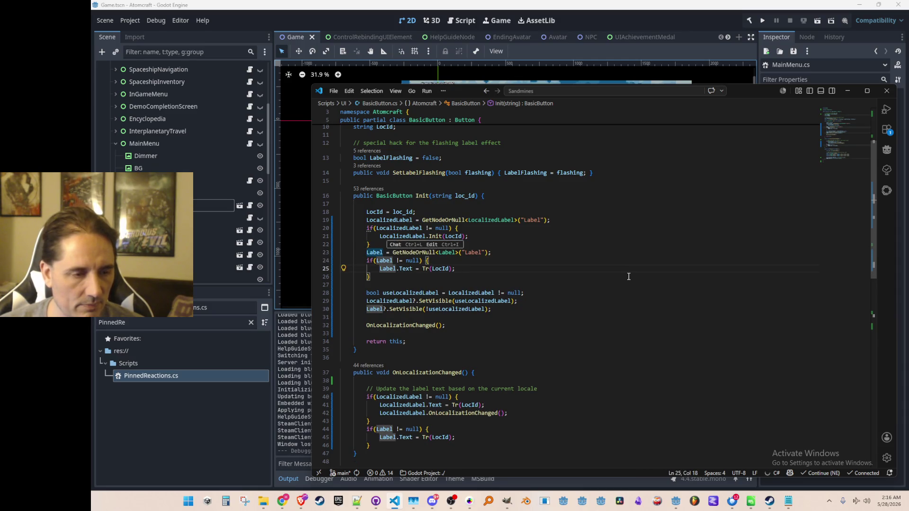
key("Down")
key("Down")
key("Down")
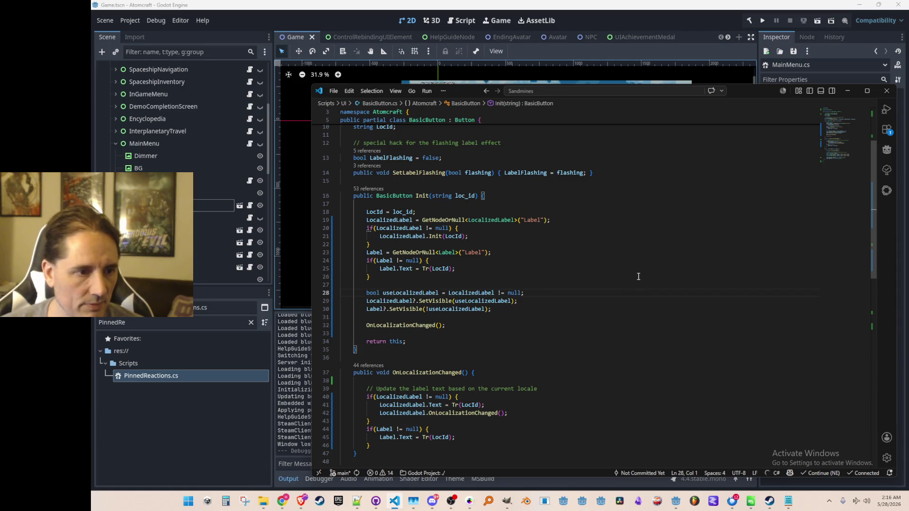
scroll(627, 293, "down", 3)
key("Down")
key("Down")
key("Down")
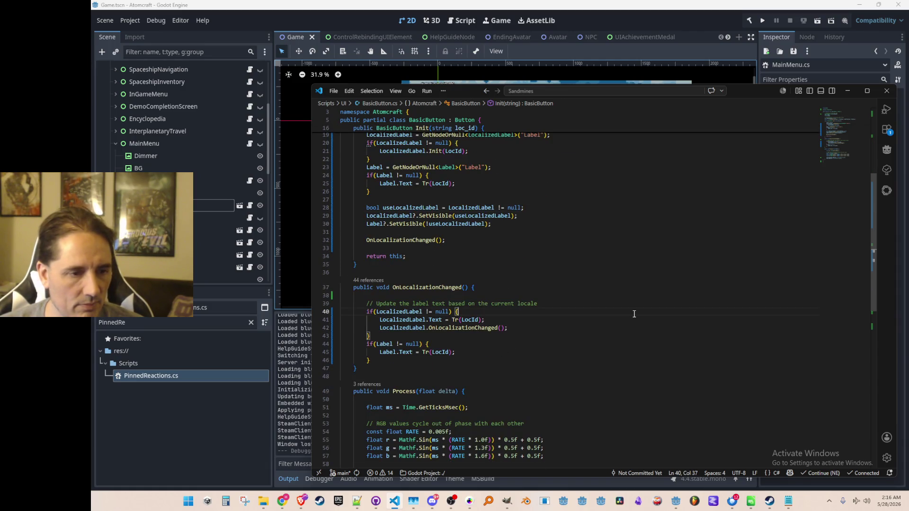
Delete the LocalizedLabel.Text = Tr(LocId) line from OnLocalizationChanged
key("Home")
key("shift+Down")
key("Delete")
key("Up")
key("Up")
key("Up")
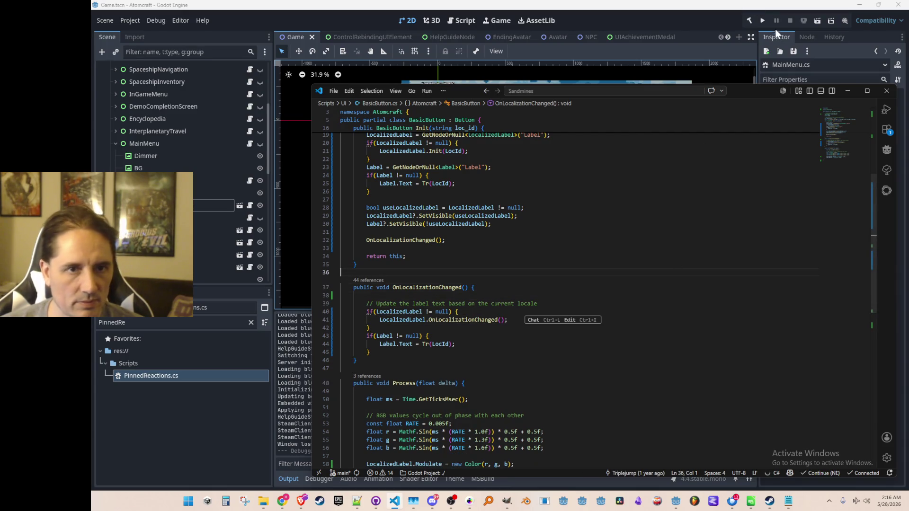
left_click(763, 20)
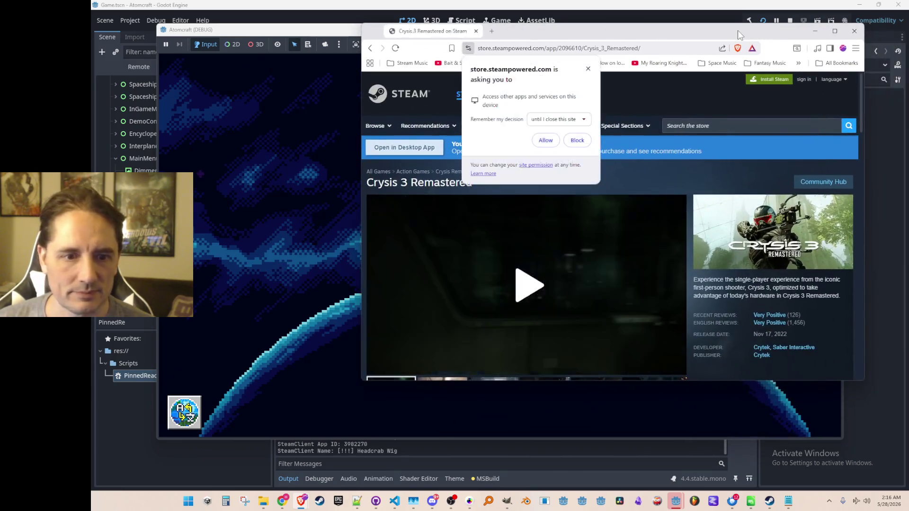
Maximize the browser window showing the Crysis 3 Remastered Steam page
double_click(773, 44)
Block the Steam page's permission request, scrub the Crysis 3 Remastered trailer, and close the browser
left_click(386, 118)
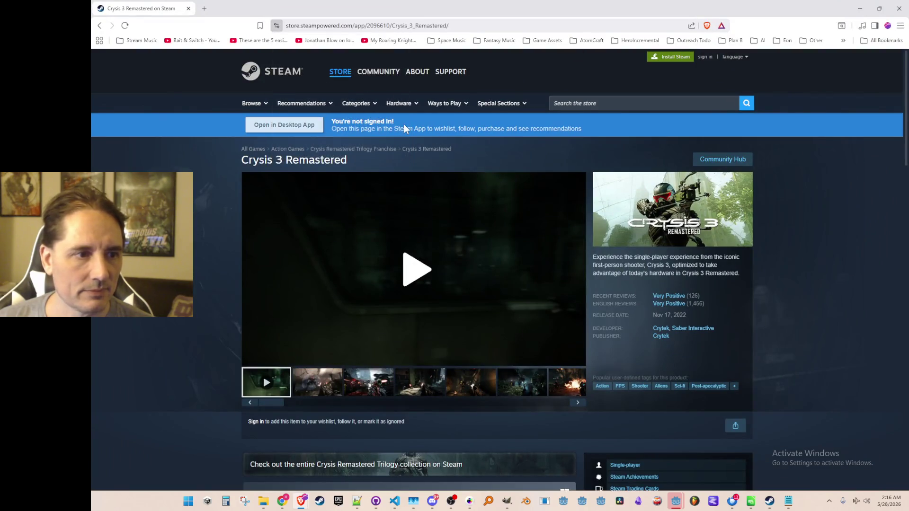
scroll(474, 213, "down", 3)
scroll(427, 204, "up", 1)
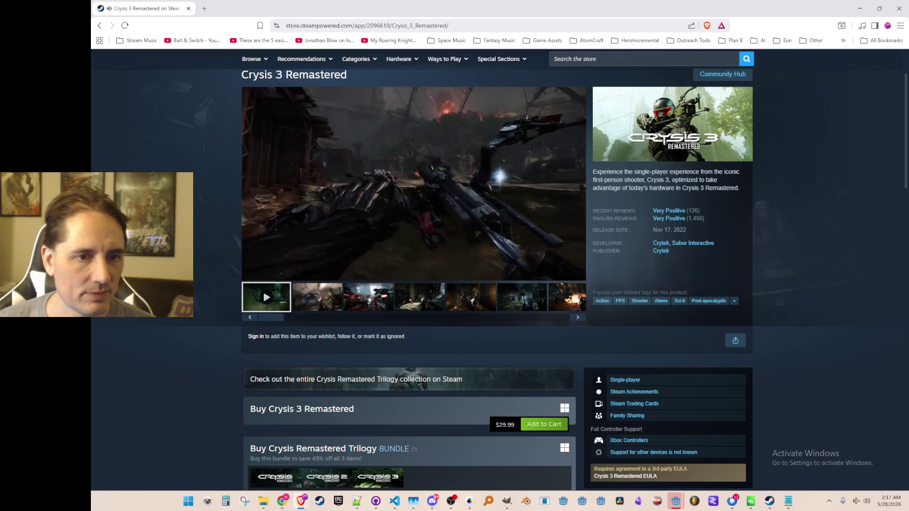
left_click(370, 262)
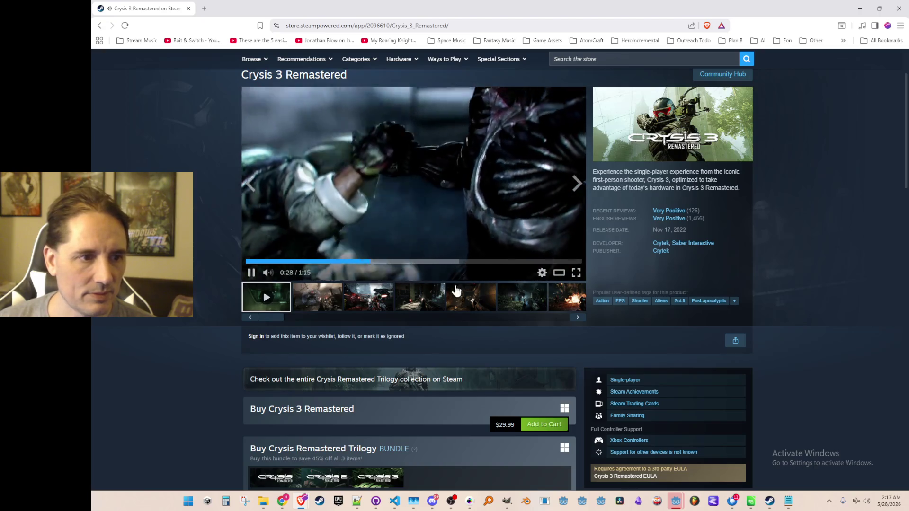
left_click(440, 262)
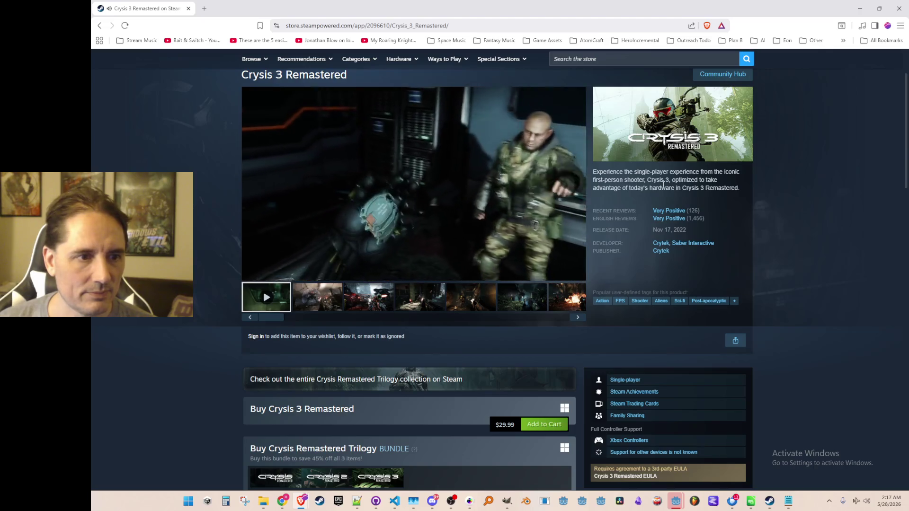
left_click(894, 10)
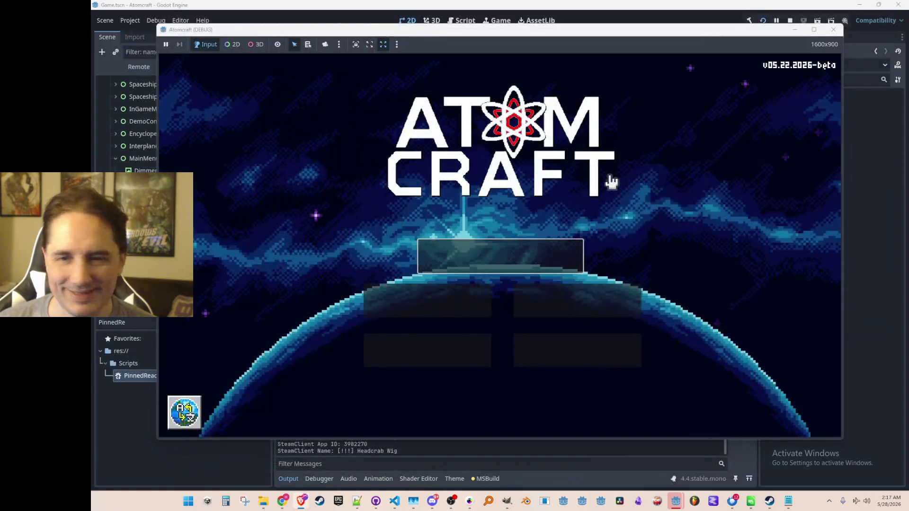
Switch the game language to CHINESE and then back to ENGLISH
left_click(483, 258)
left_click(494, 153)
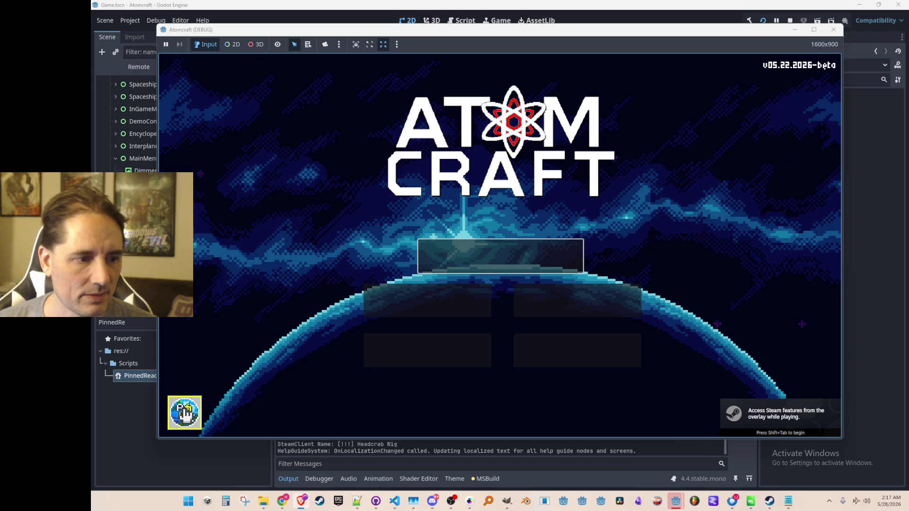
left_click(386, 257)
left_click(462, 133)
left_click(459, 156)
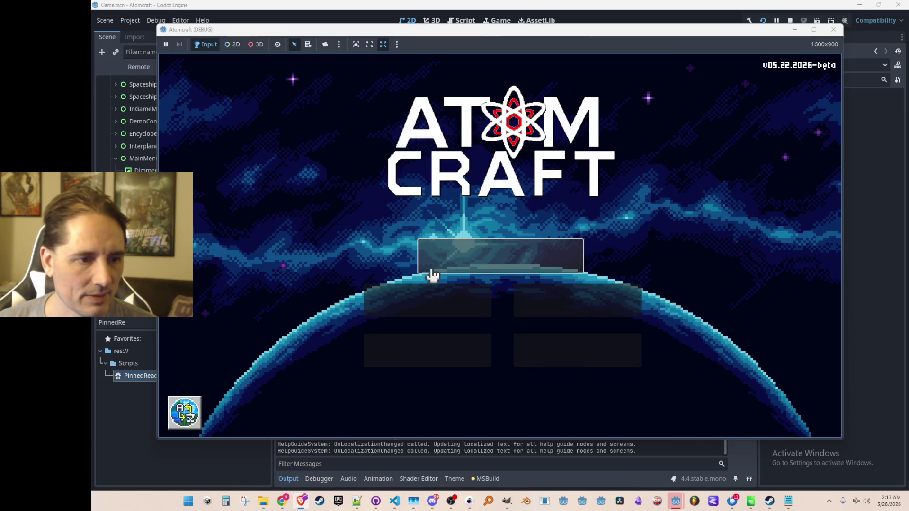
Open the profile screen, back out to the main menu, and stop the game
left_click(498, 257)
key("Escape")
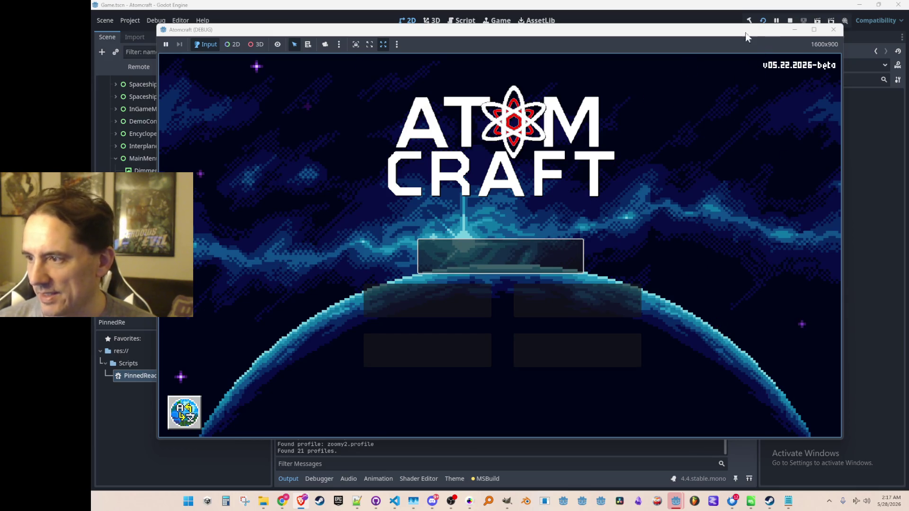
left_click(790, 21)
scroll(603, 209, "right", 2)
scroll(587, 206, "right", 1)
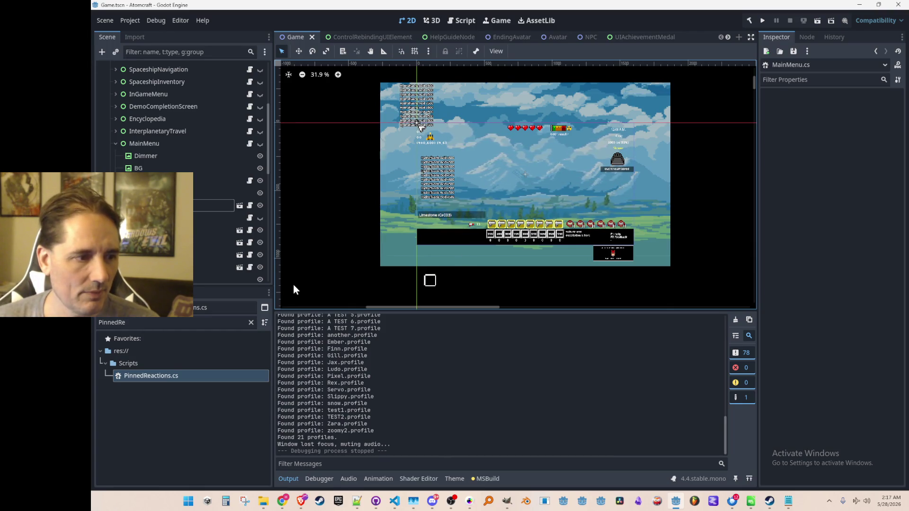
Remove the 'PinnedRe' FileSystem filter, then select the MainMenu node
left_click(251, 322)
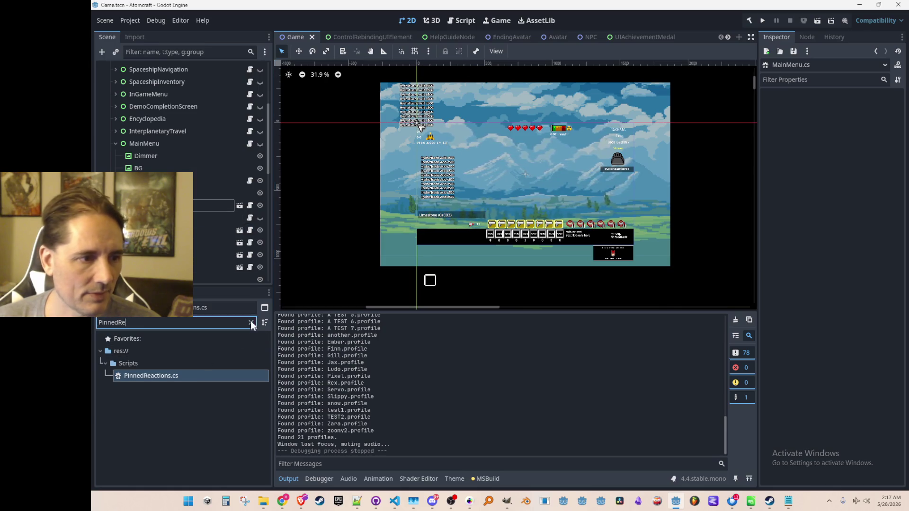
scroll(222, 403, "up", 2)
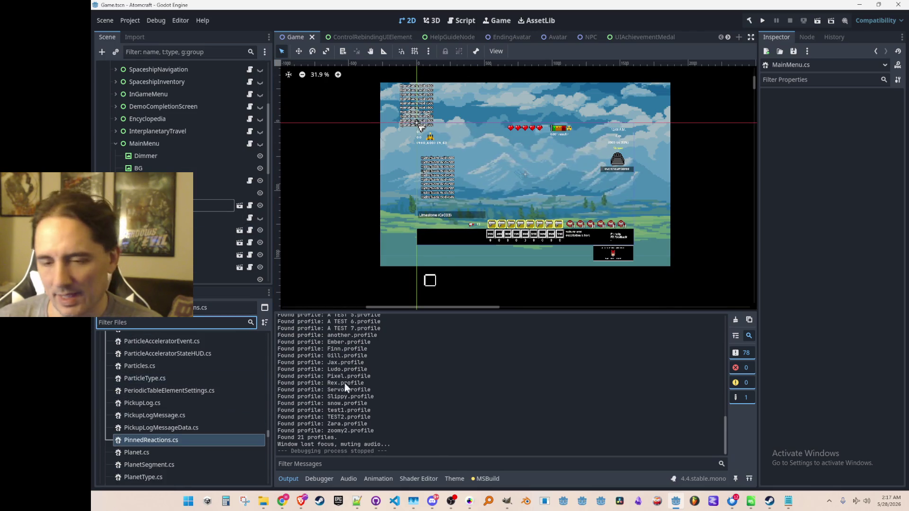
left_click_drag(464, 235, 454, 240)
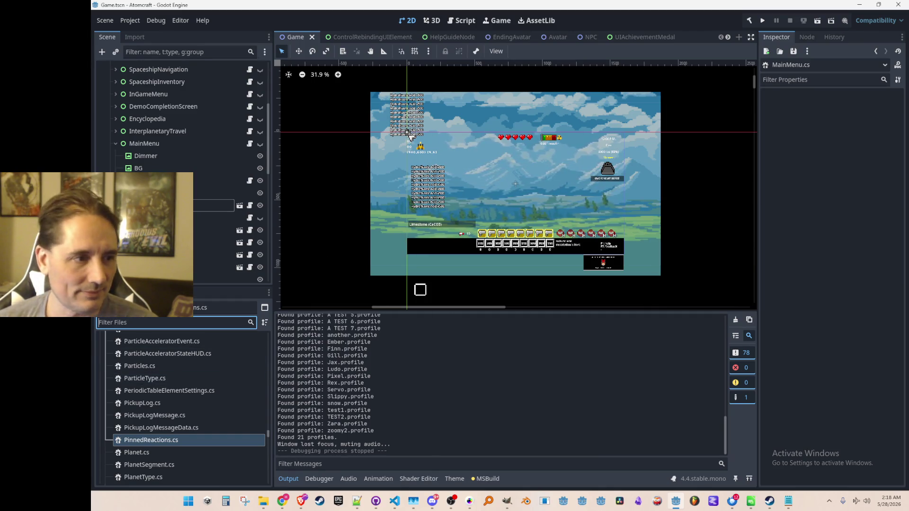
left_click(173, 145)
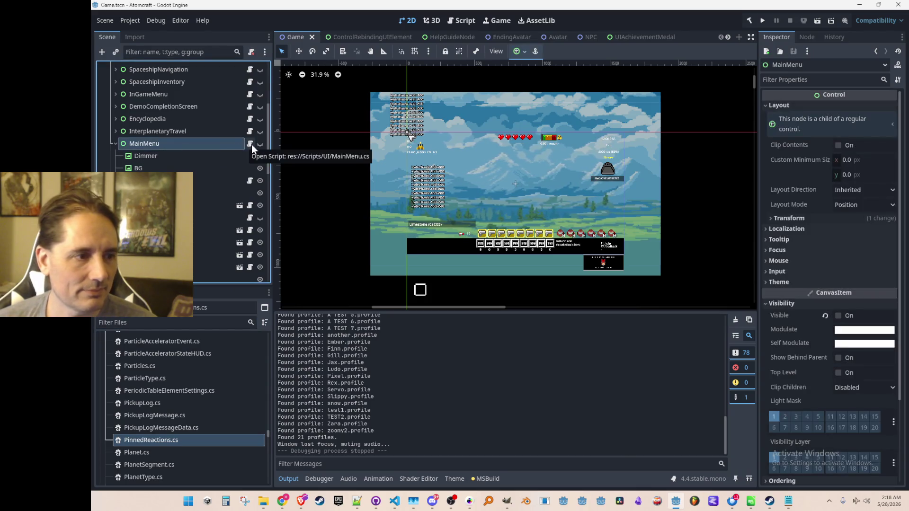
Inspect OnLocalizationChanged in BasicButton.cs, then quick-open a file search for 'Main'
left_click(252, 204)
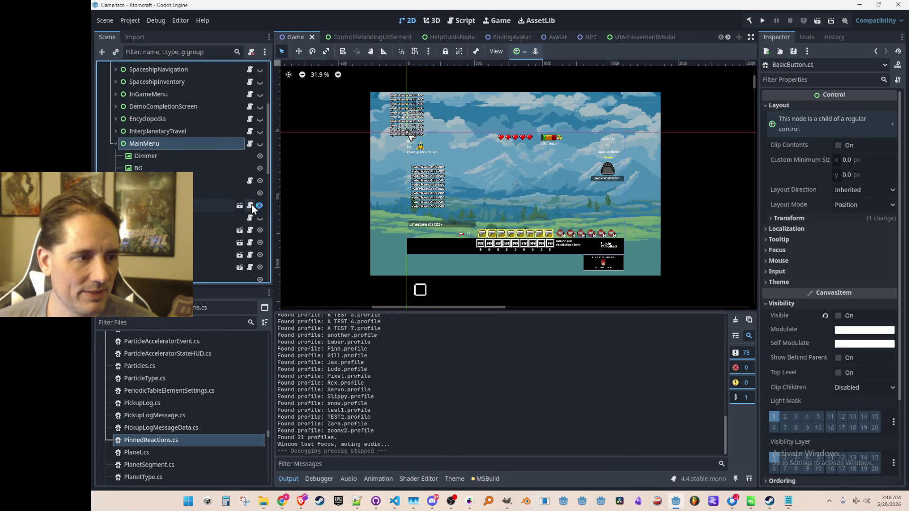
scroll(494, 277, "down", 8)
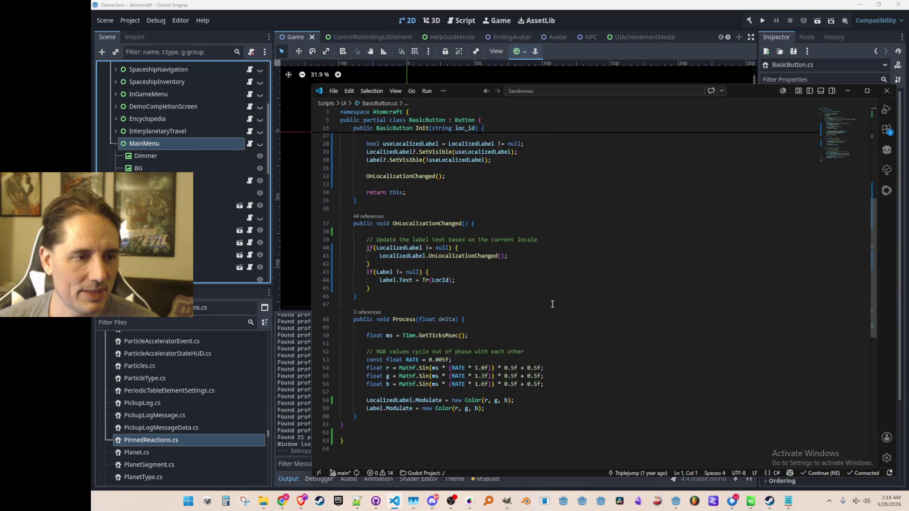
scroll(378, 211, "up", 6)
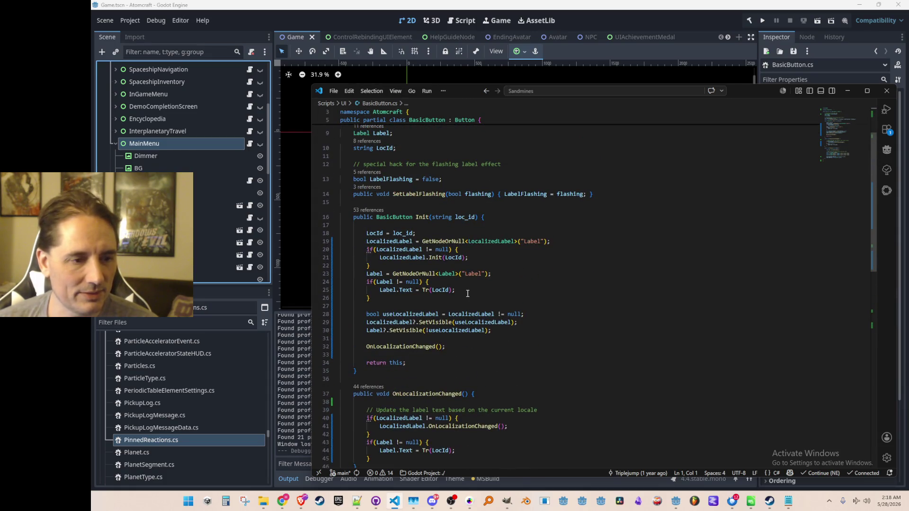
scroll(464, 347, "down", 2)
left_click(406, 330)
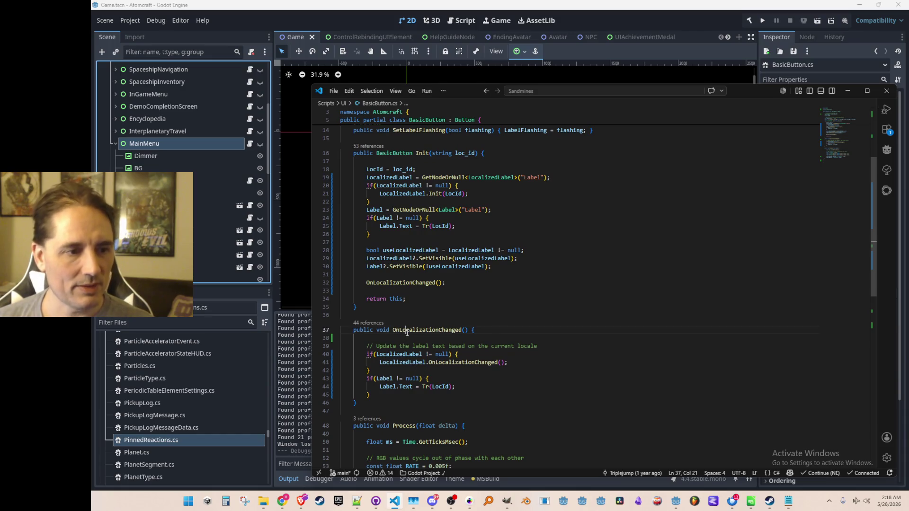
key("Up")
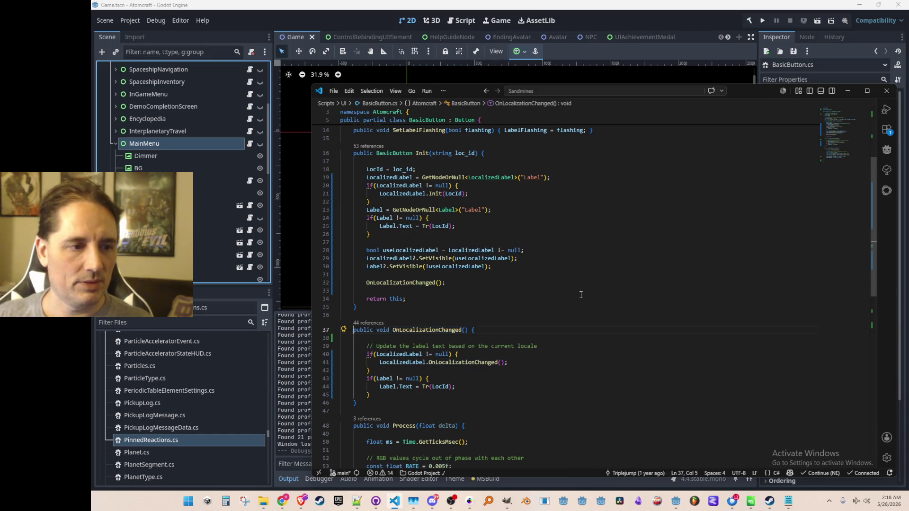
scroll(519, 305, "up", 5)
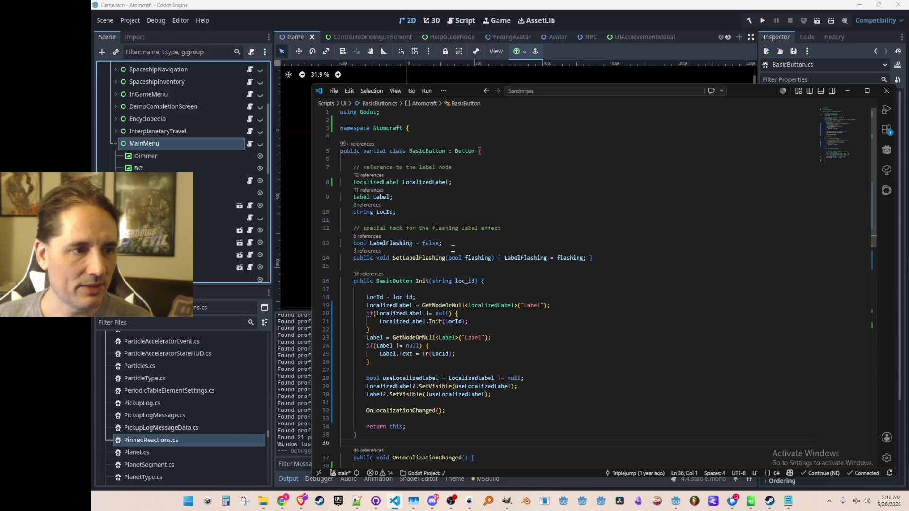
left_click(534, 171)
key("ctrl+p")
type("Main")
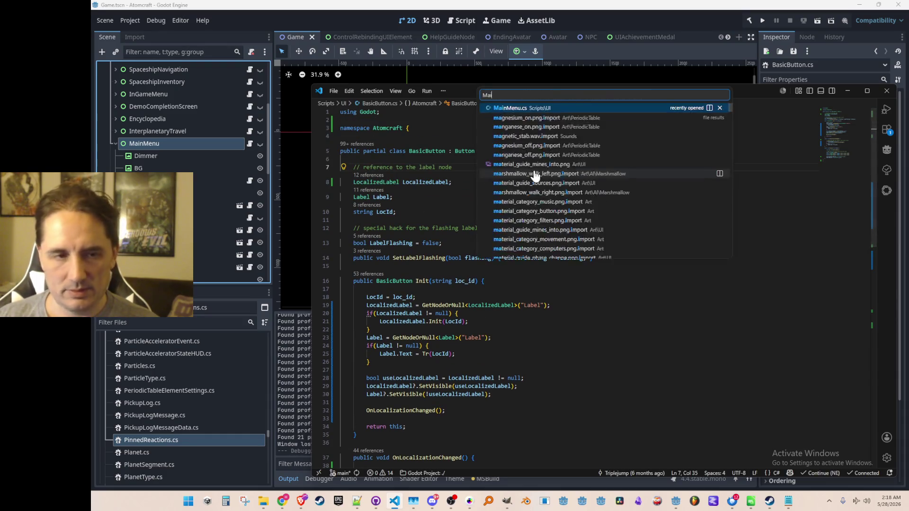
left_click(562, 113)
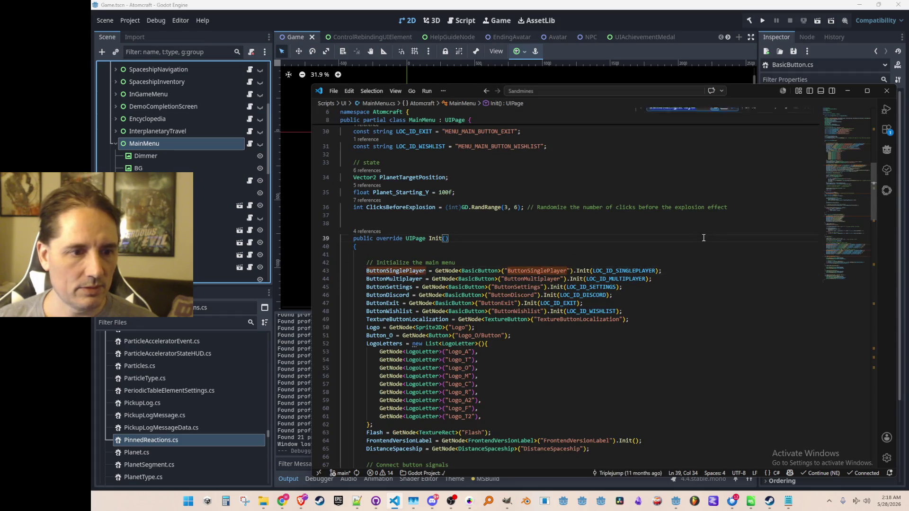
key("ctrl+f")
key("Escape")
key("End")
key("Right")
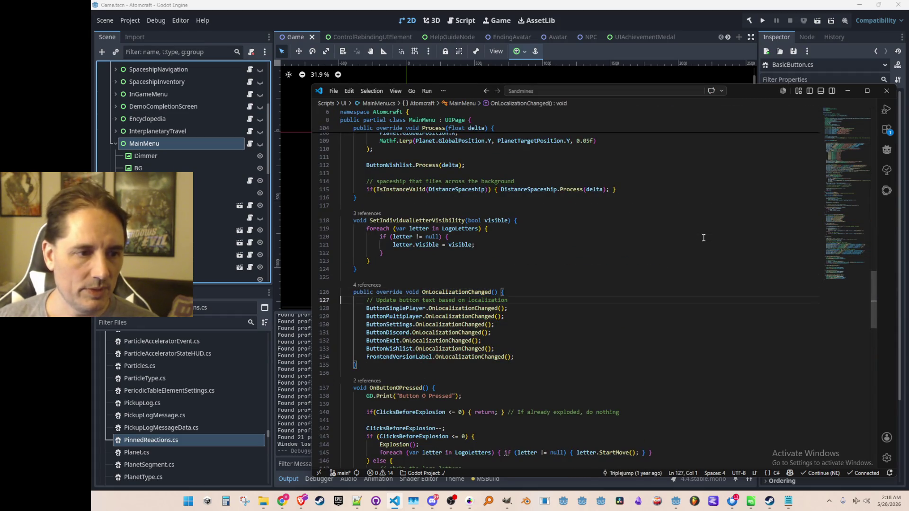
left_click(454, 289, "ctrl")
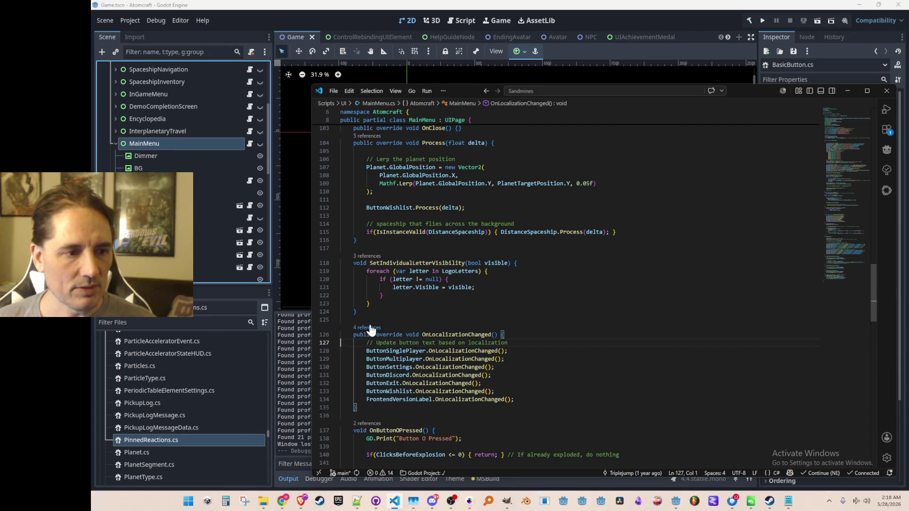
left_click(584, 323)
left_click(589, 292)
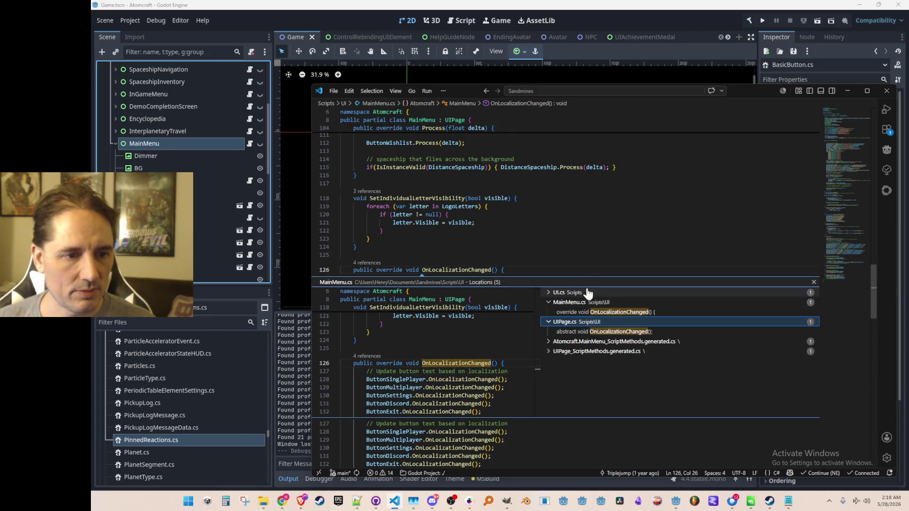
left_click(591, 304)
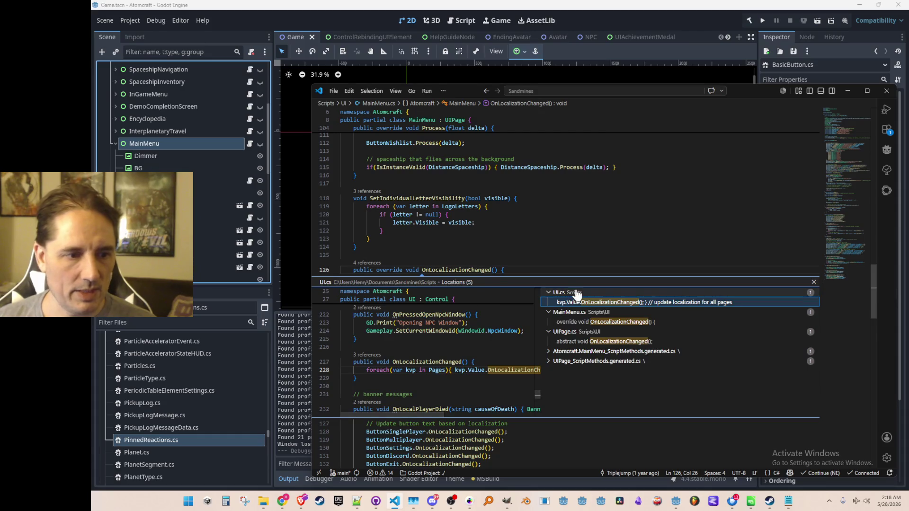
key("Escape")
left_click(576, 256)
scroll(521, 303, "up", 2)
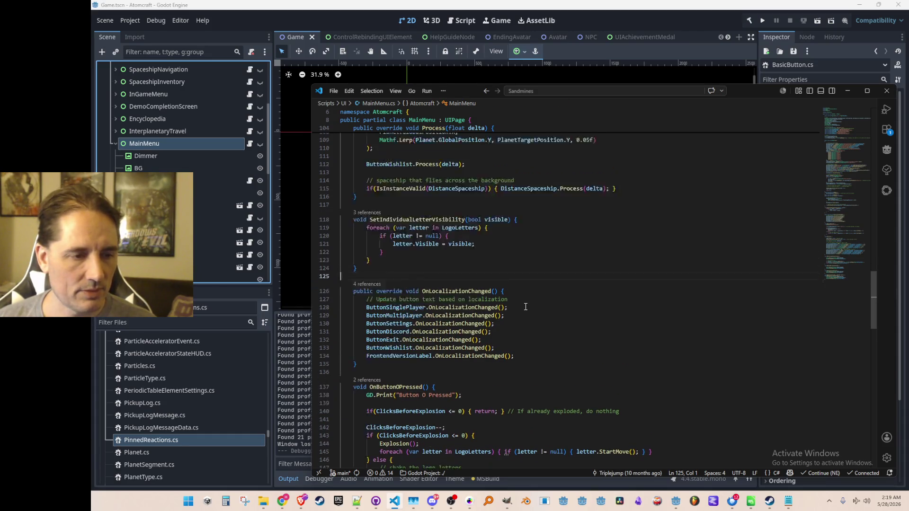
left_click(656, 289)
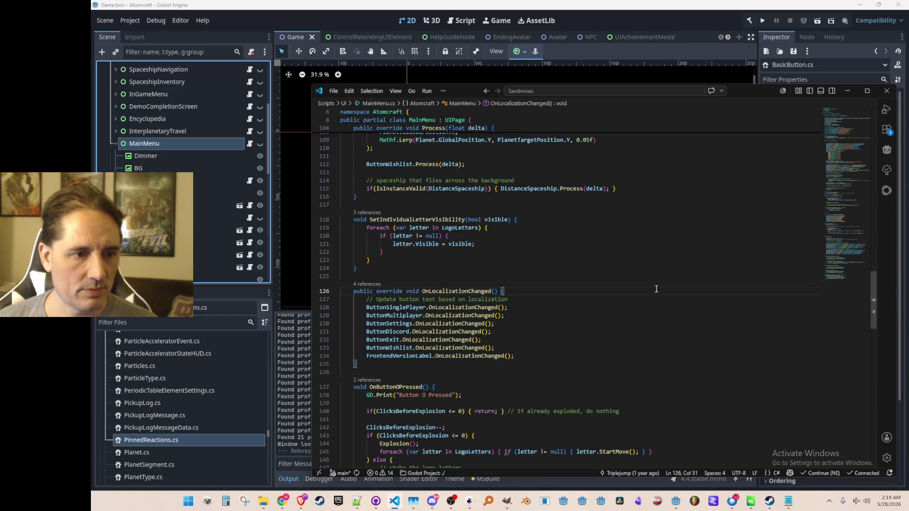
key("alt+Left")
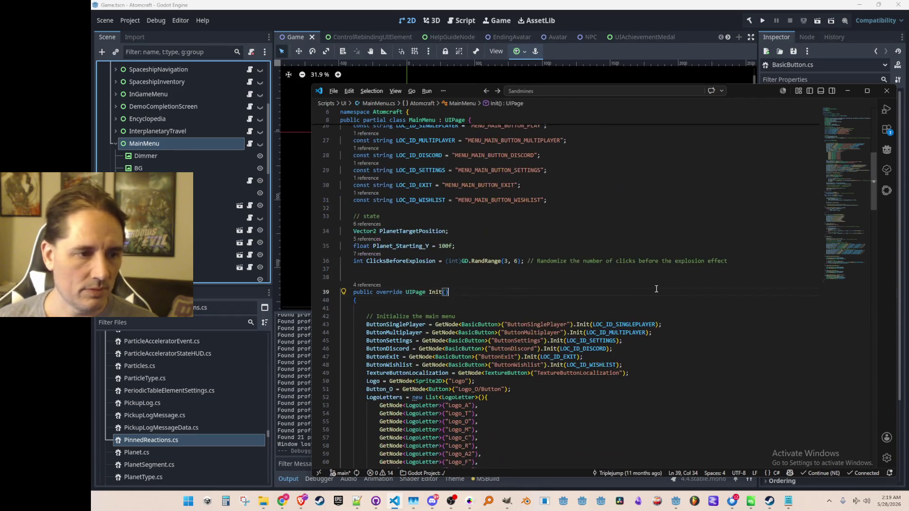
key("alt+Left")
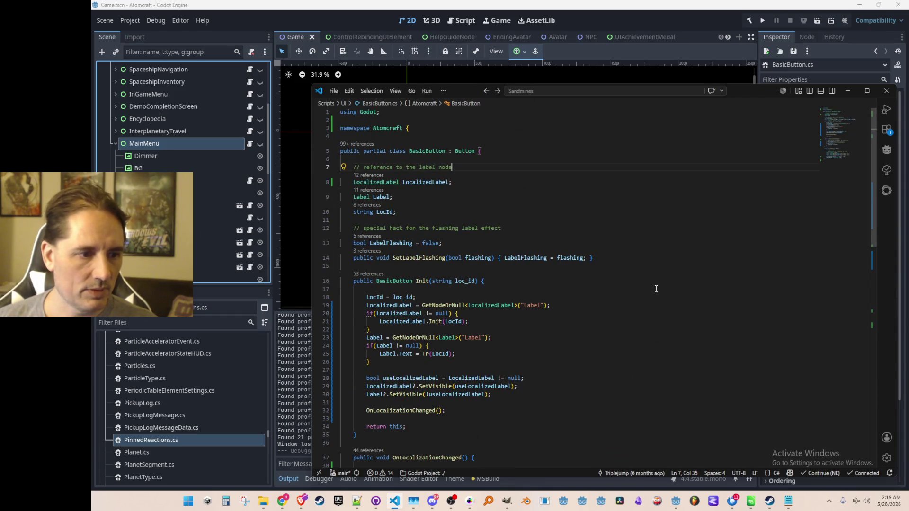
Jump from BasicButton's LocalizedLabel.OnLocalizationChanged call to its definition in LocalizedLabel.cs
scroll(657, 288, "down", 5)
left_click(588, 341)
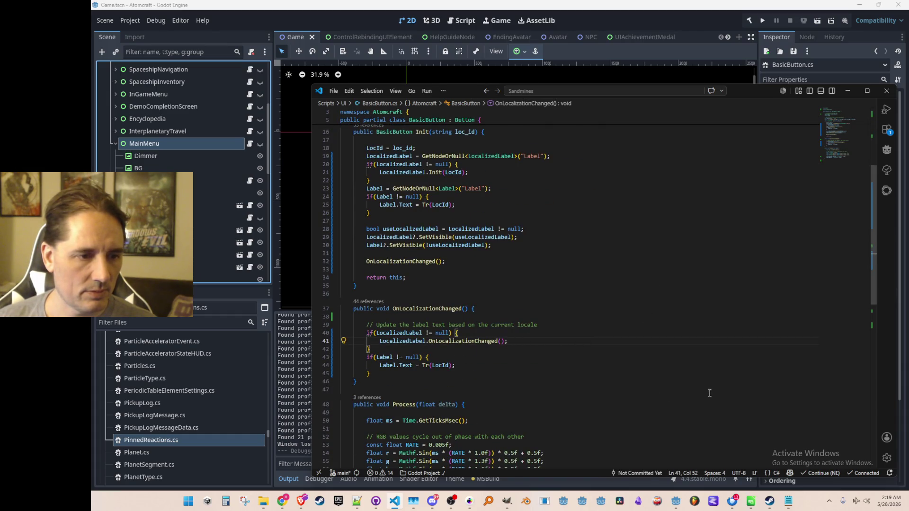
left_click(483, 342)
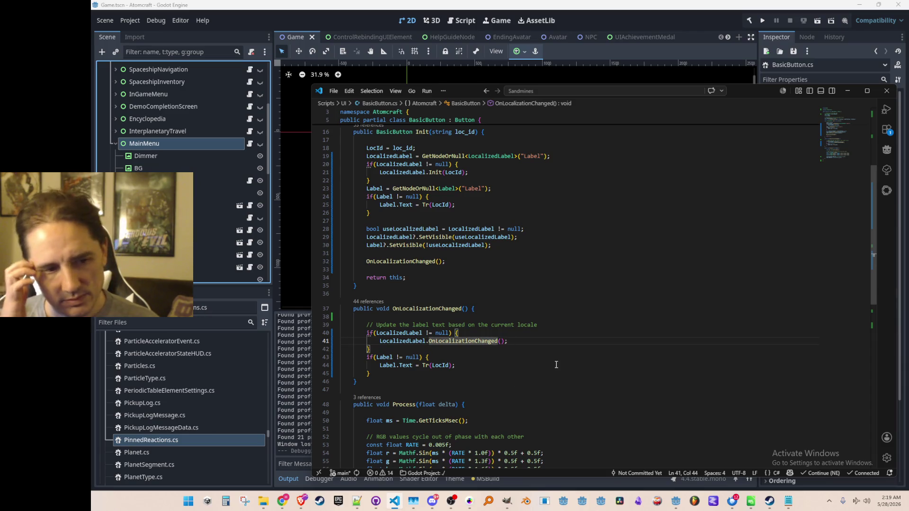
key("F12")
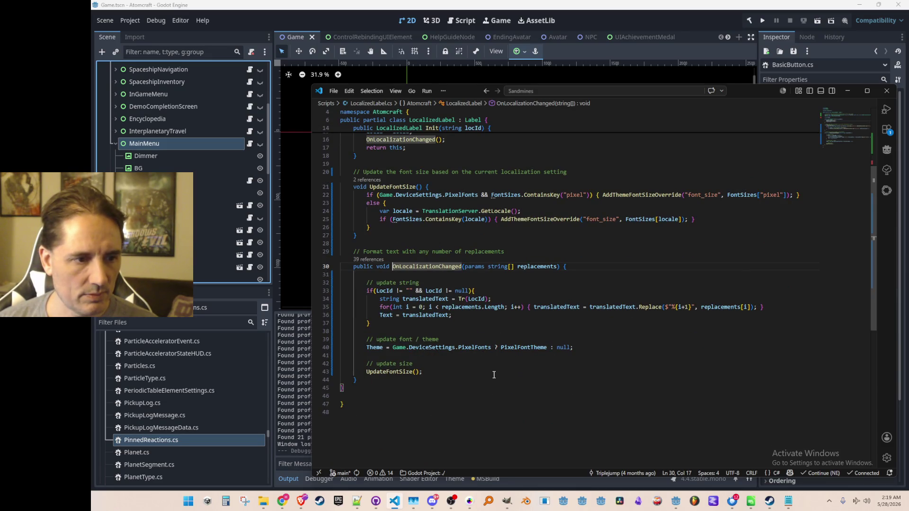
Review OnLocalizationChanged, UpdateFontSize and Init, then return to BasicButton.cs and the Godot editor
scroll(511, 379, "up", 5)
scroll(551, 370, "down", 4)
left_click(603, 311)
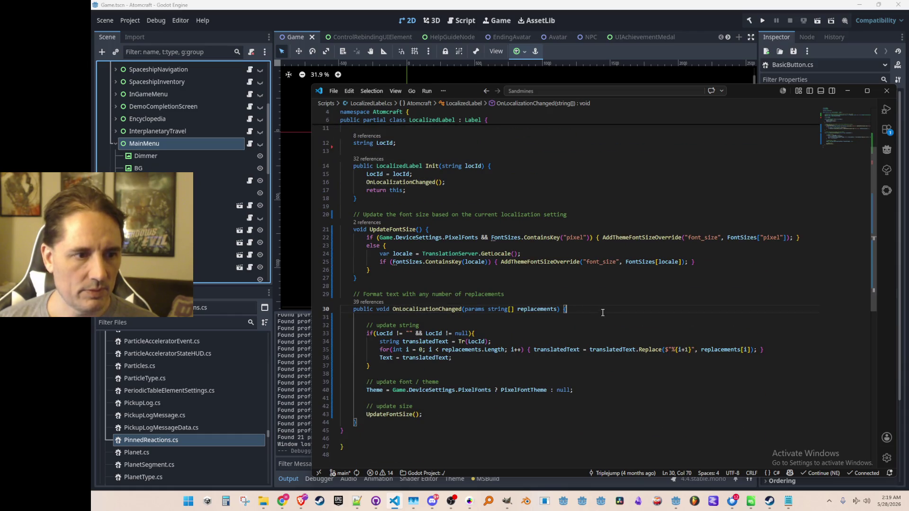
key("alt")
key("Down")
key("Escape")
key("Down")
key("Down")
key("Down")
key("Up")
key("Up")
key("Up")
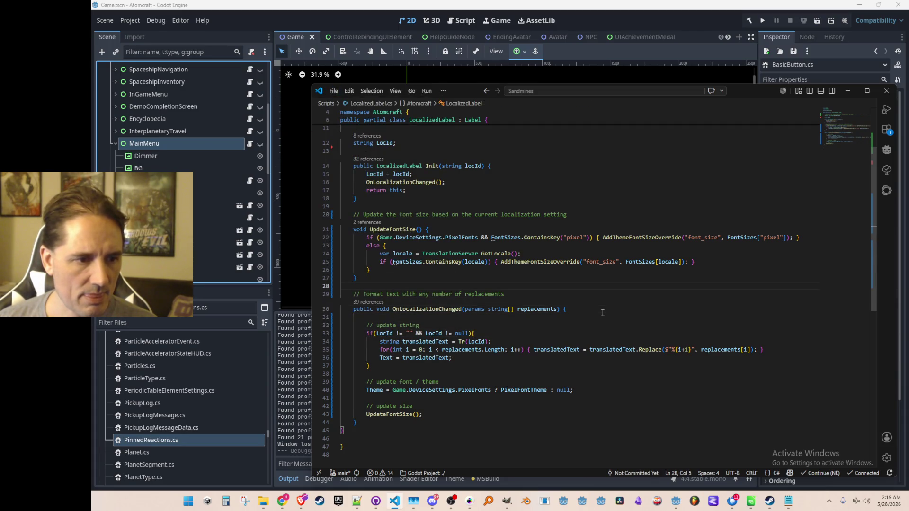
key("Up")
key("Up")
key("Up")
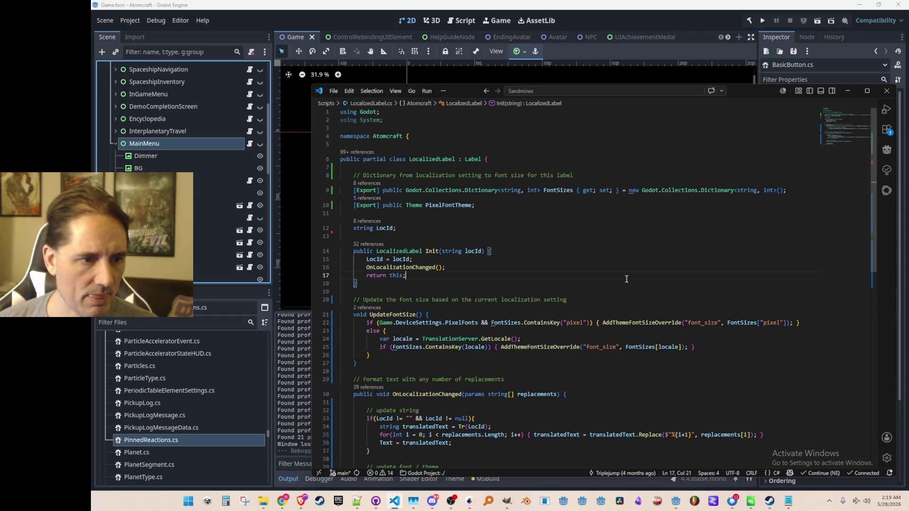
scroll(625, 284, "up", 2)
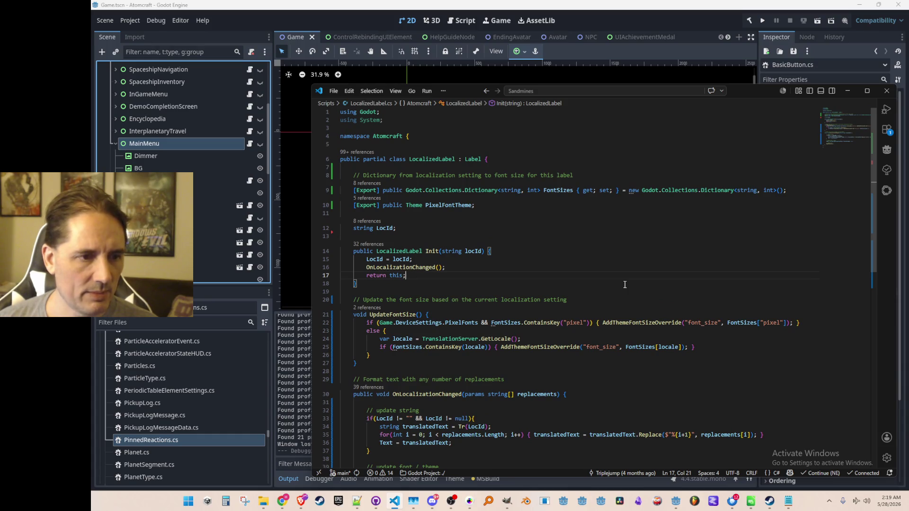
key("alt+Left")
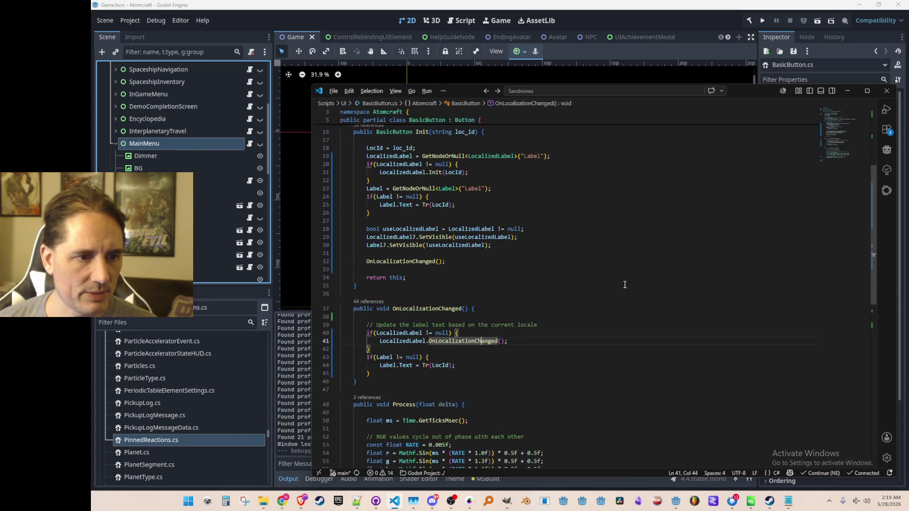
left_click(379, 21)
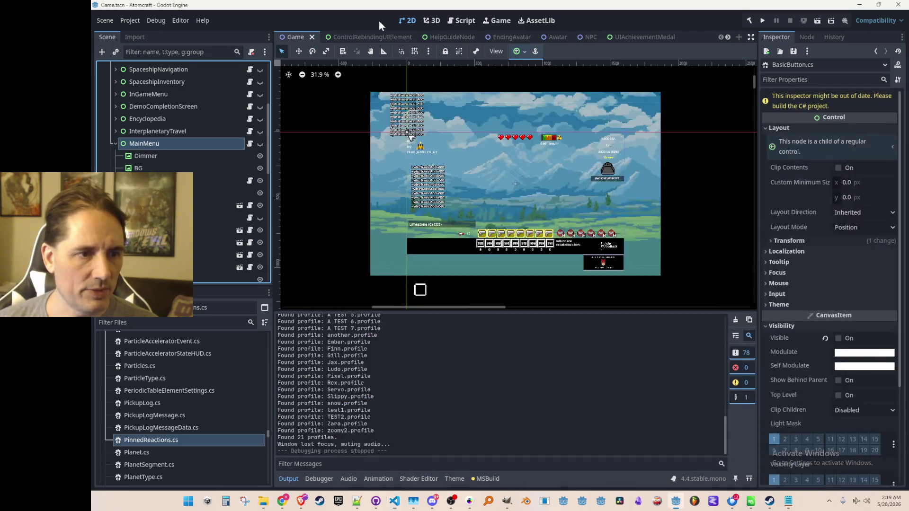
Show the MainMenu and select the Play button's Label under ButtonSinglePlayer
left_click(259, 143)
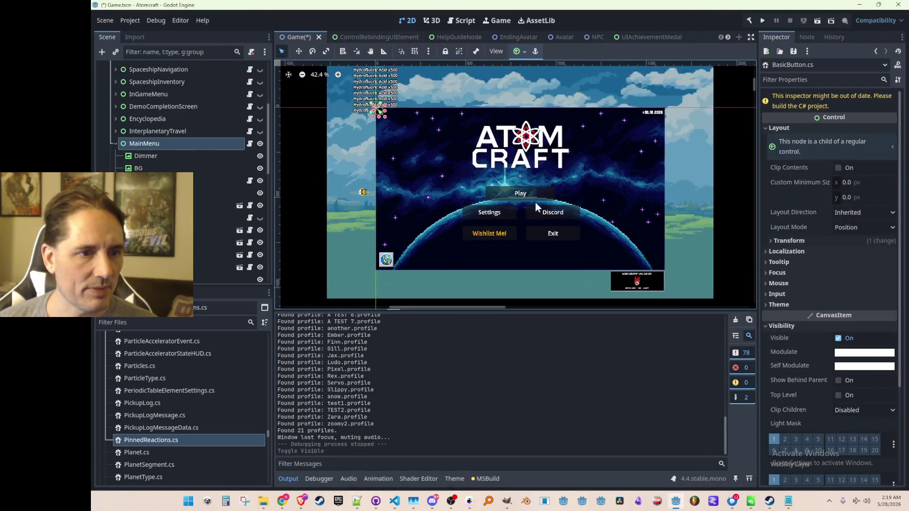
left_click(523, 193)
scroll(185, 190, "up", 5)
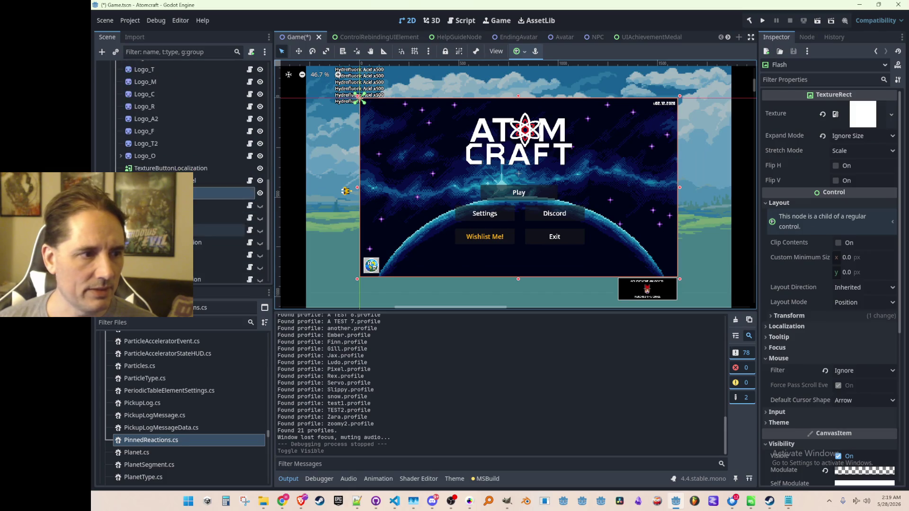
left_click(192, 151)
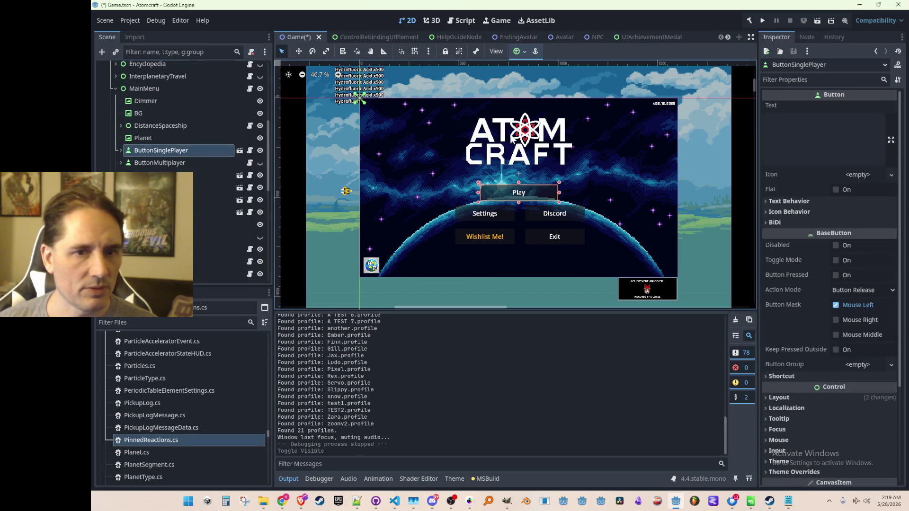
left_click(121, 150)
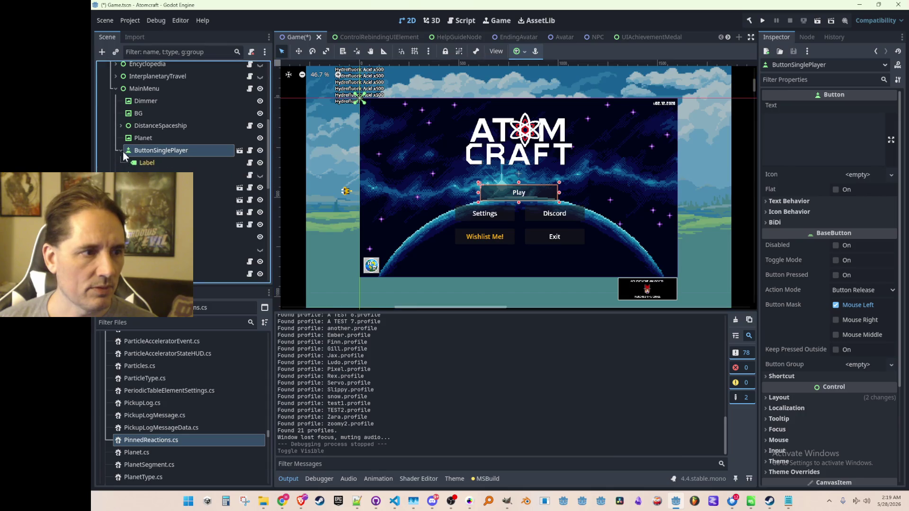
left_click(167, 164)
Inspect the Label's Font Sizes dictionary and its Font Sizes, Fonts, Constants and Colors theme overrides
left_click(868, 107)
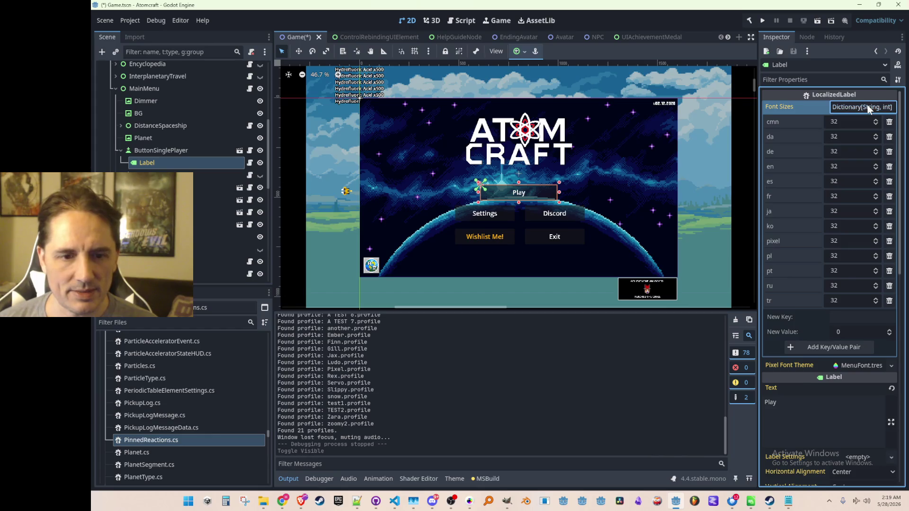
left_click(867, 105)
scroll(838, 237, "down", 5)
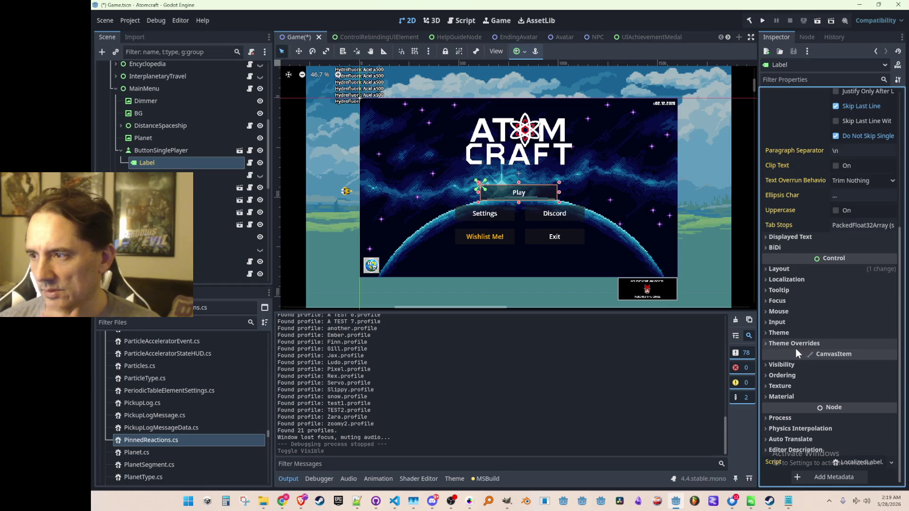
left_click(811, 344)
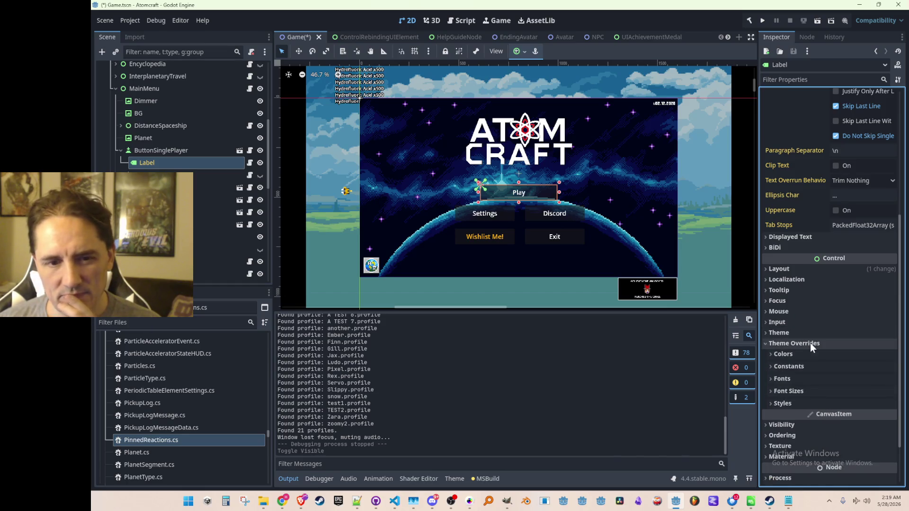
left_click(794, 392)
left_click(794, 391)
left_click(795, 380)
left_click(795, 377)
left_click(797, 368)
left_click(798, 367)
left_click(797, 355)
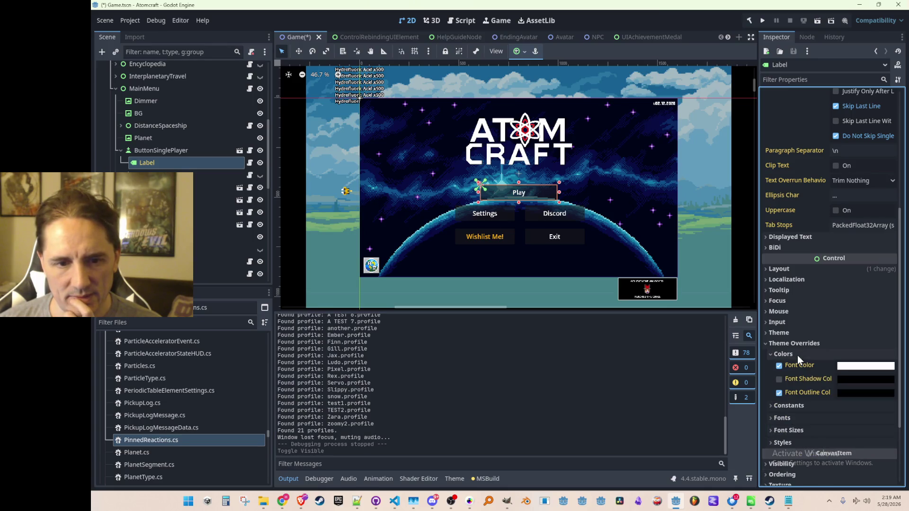
left_click(798, 355)
Leave the Label's Theme Overrides expanded and deselect it by clicking empty canvas
left_click(797, 345)
left_click(798, 344)
scroll(710, 251, "down", 3)
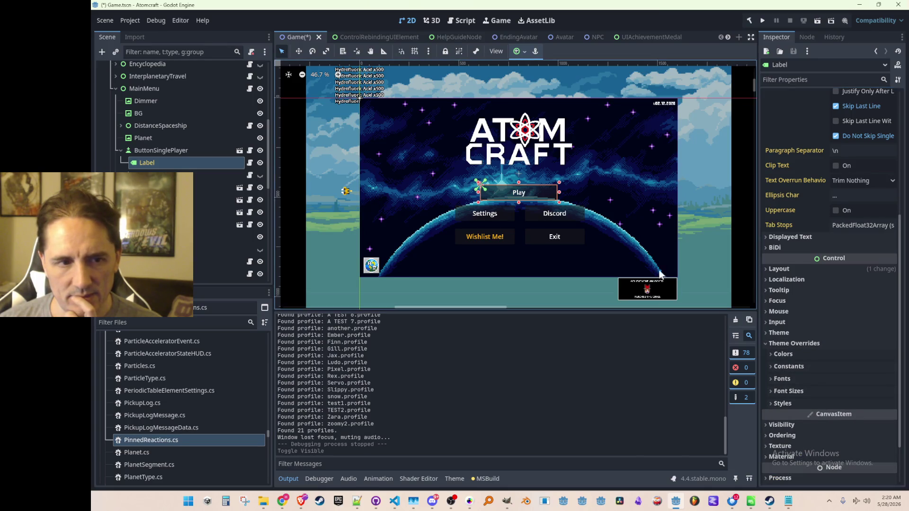
scroll(711, 254, "up", 1)
left_click(704, 201)
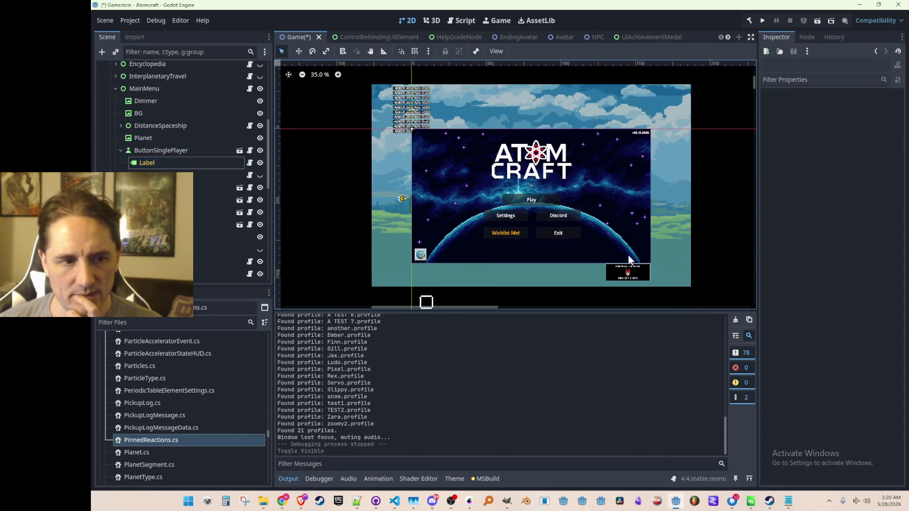
Go from BasicButton.cs to the OnLocalizationChanged definition in LocalizedLabel.cs with F12
left_click(394, 501)
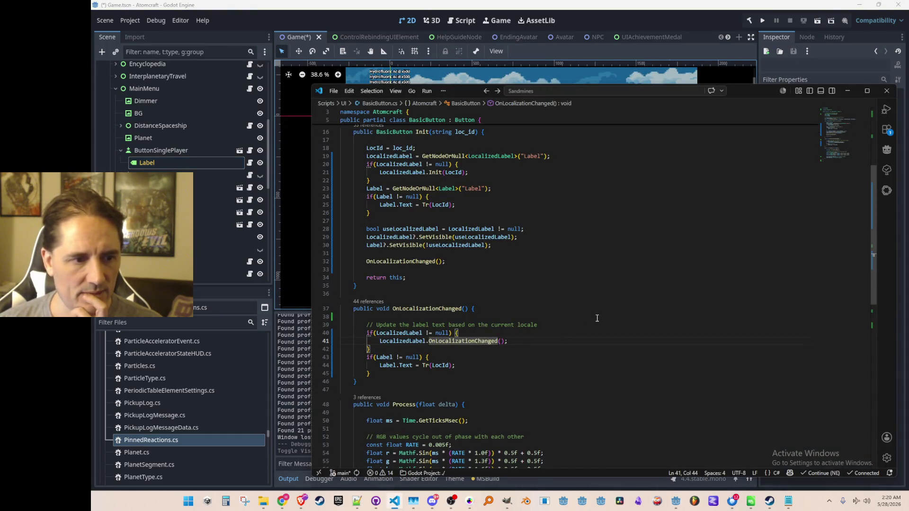
scroll(597, 318, "down", 3)
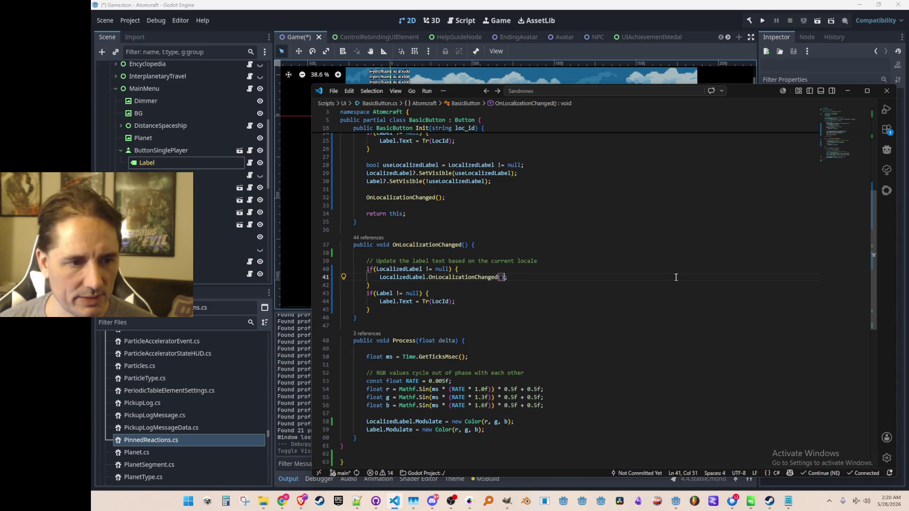
key("Right")
key("Right")
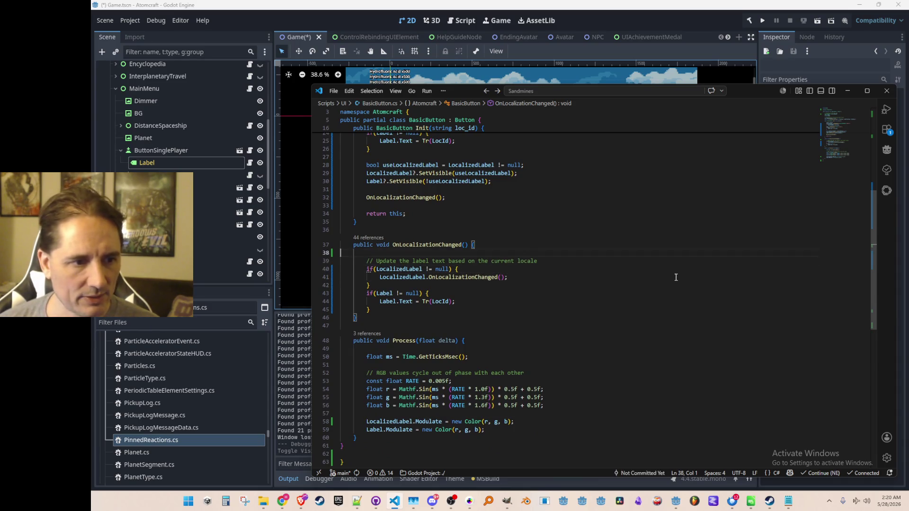
key("F12")
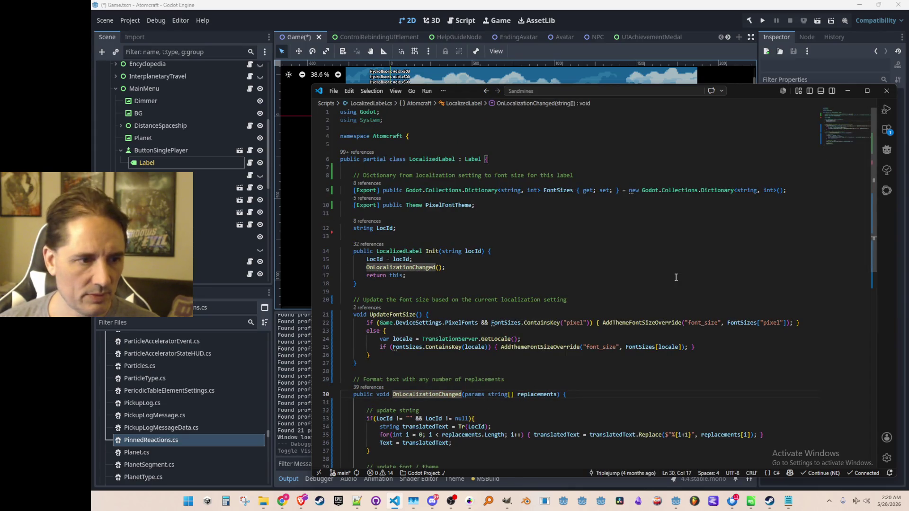
Add a GD.Print line after Text = translatedText logging the updated text and current locale
scroll(677, 294, "down", 4)
left_click(686, 337)
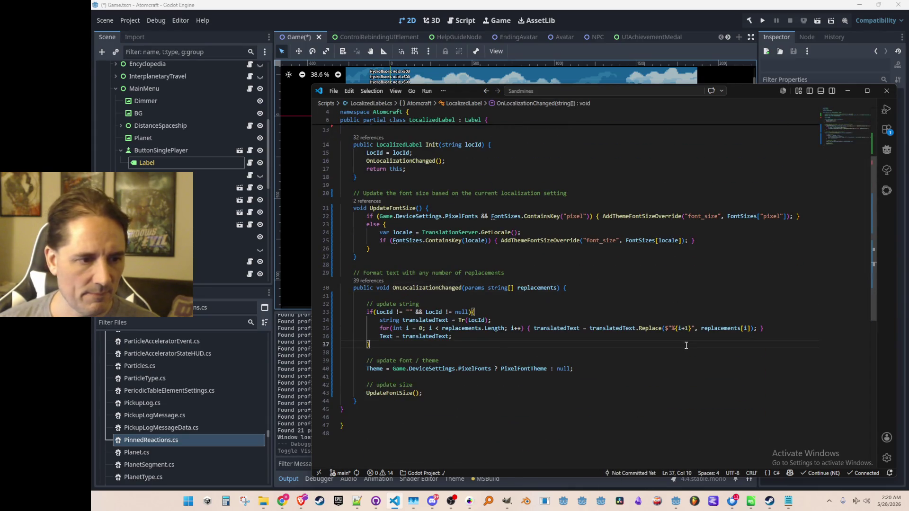
key("Return")
type("GD.Pr")
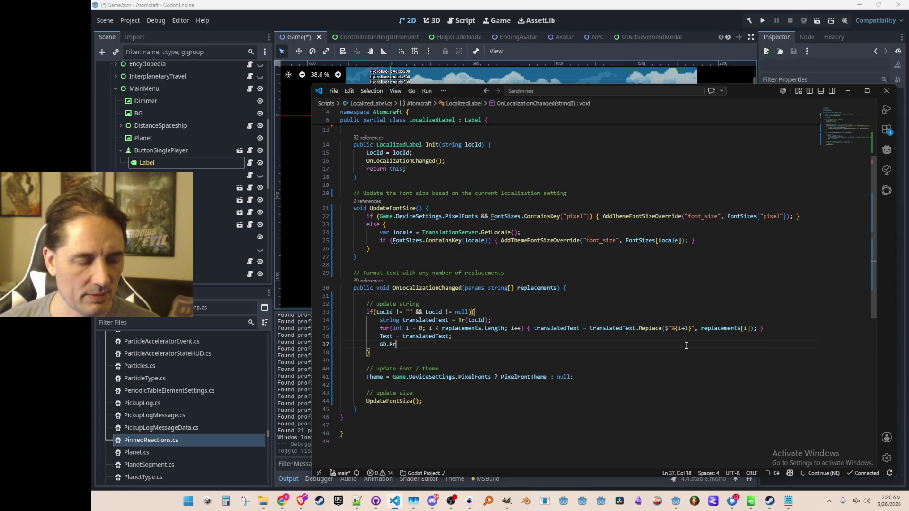
type("int")
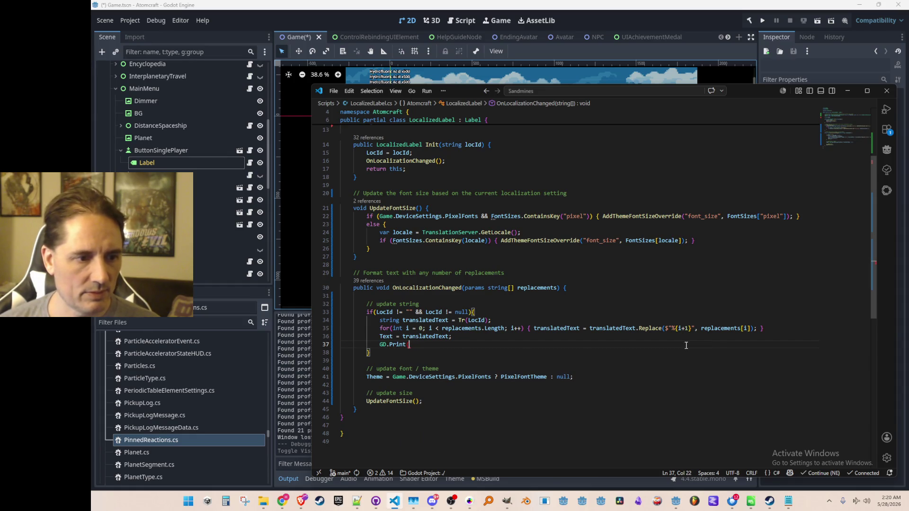
key("Tab")
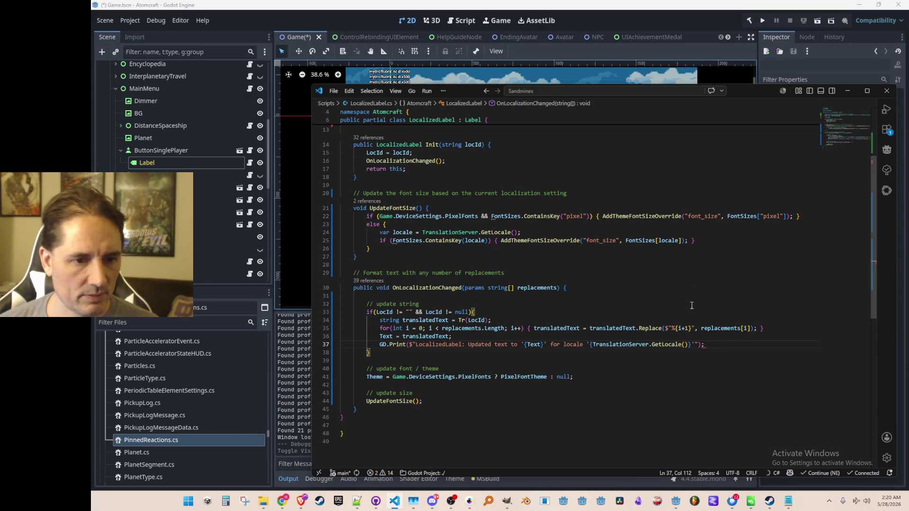
left_click(689, 43)
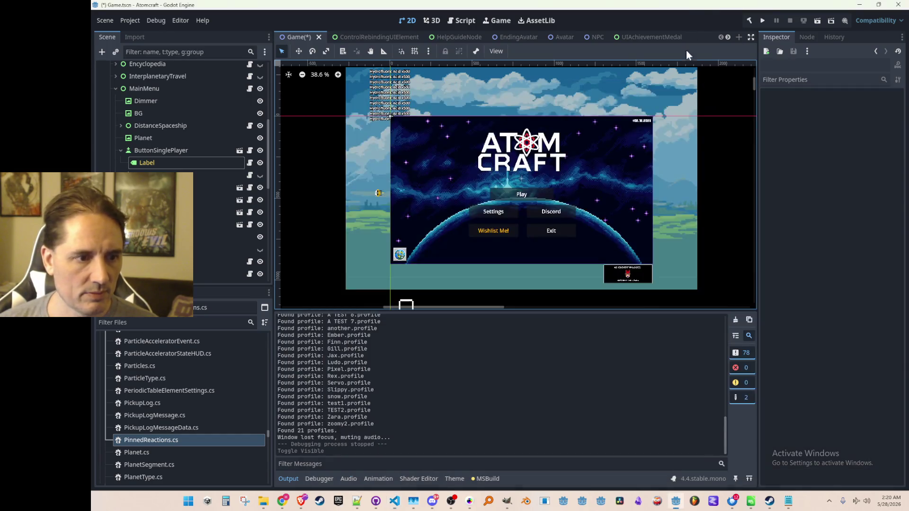
Hide the MainMenu node, save the Game scene with Ctrl+S and run the project
scroll(212, 189, "up", 3)
left_click(260, 171)
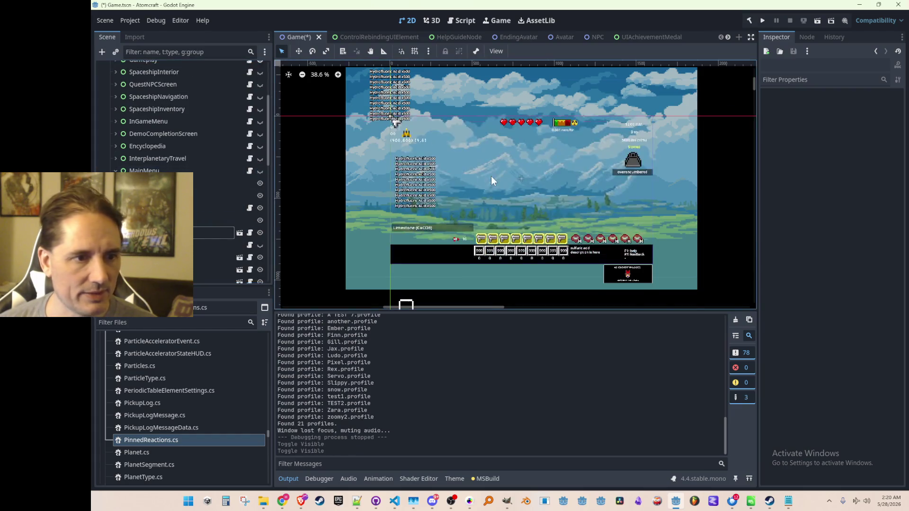
scroll(488, 176, "down", 1)
key("ctrl+s")
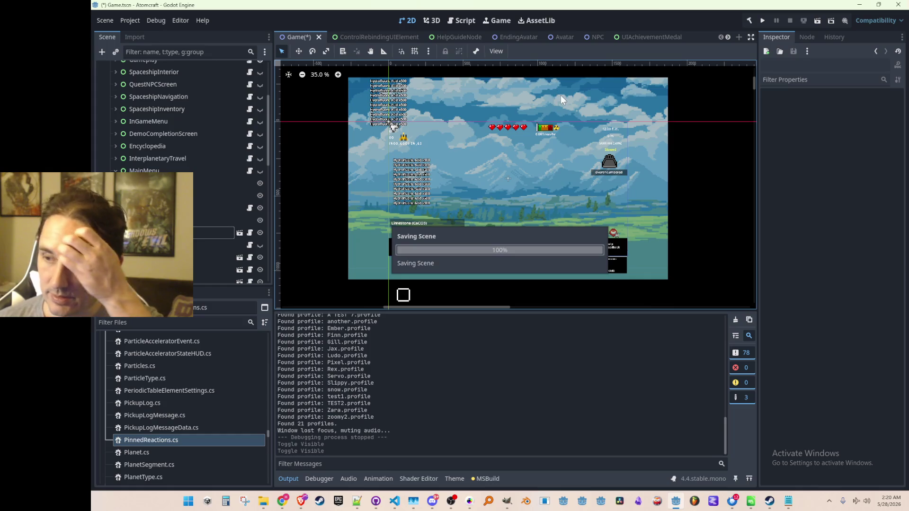
left_click(762, 20)
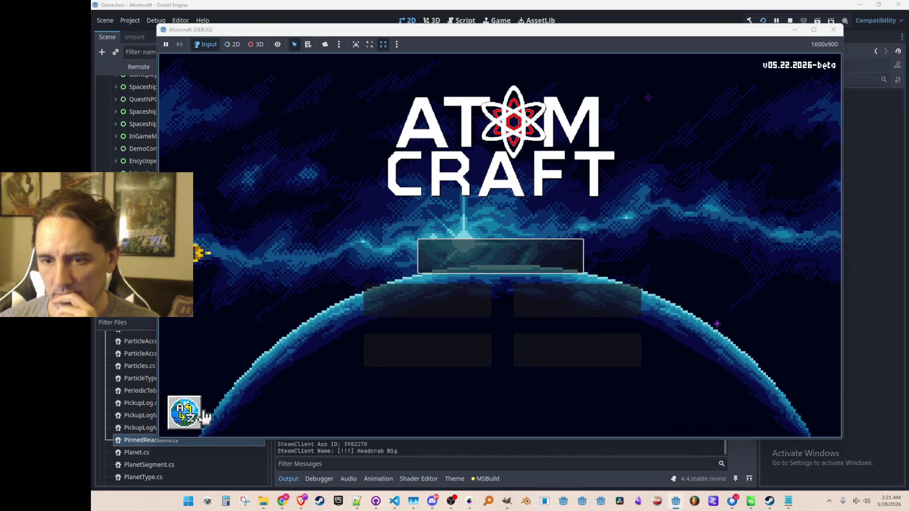
Switch the running Atomcraft to 中文, then to ENGLISH, go back, and close the game window
left_click(187, 416)
mouse_move(445, 31)
left_mouse_down()
mouse_move(748, 81)
mouse_move(751, 50)
mouse_move(871, 30)
mouse_move(766, 44)
left_mouse_up()
left_click(797, 166)
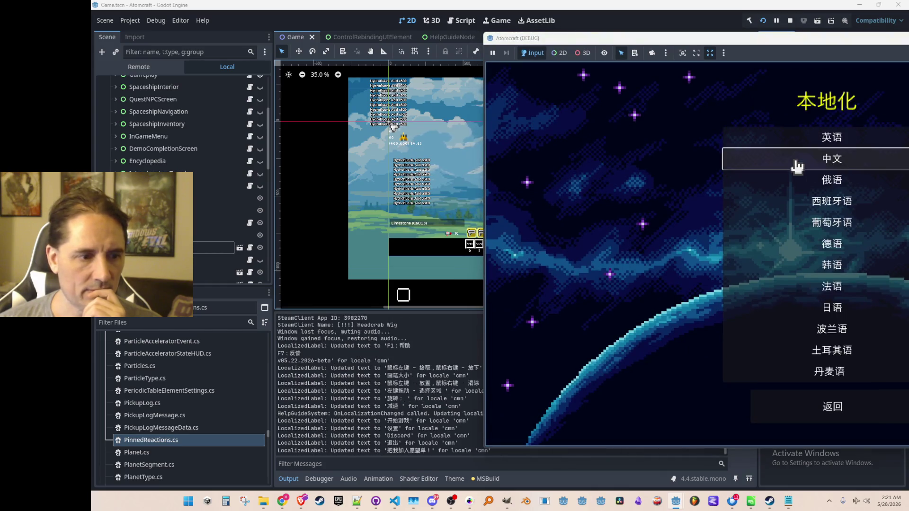
scroll(407, 355, "up", 1)
scroll(417, 356, "down", 3)
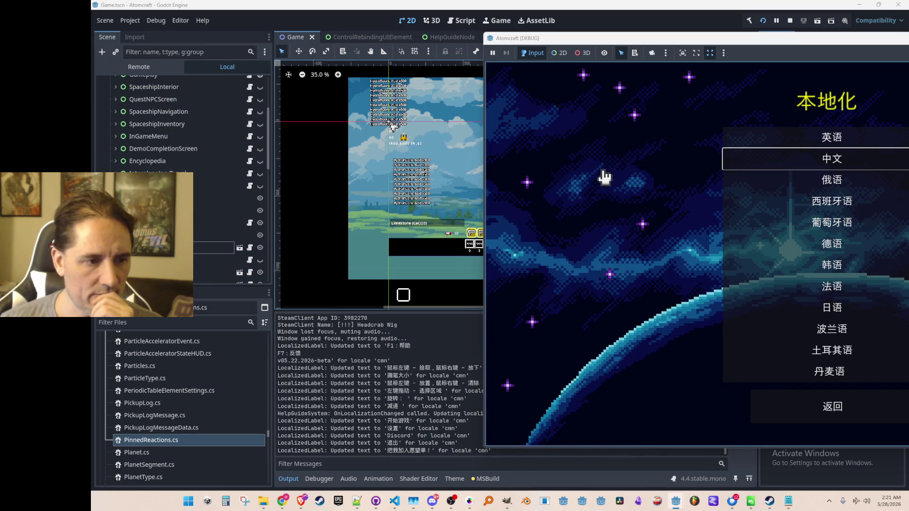
left_click(838, 141)
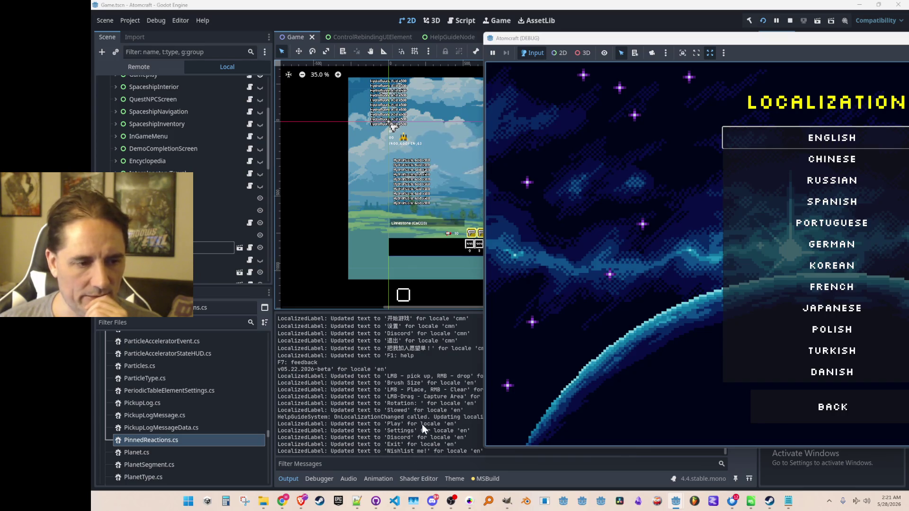
left_click(805, 407)
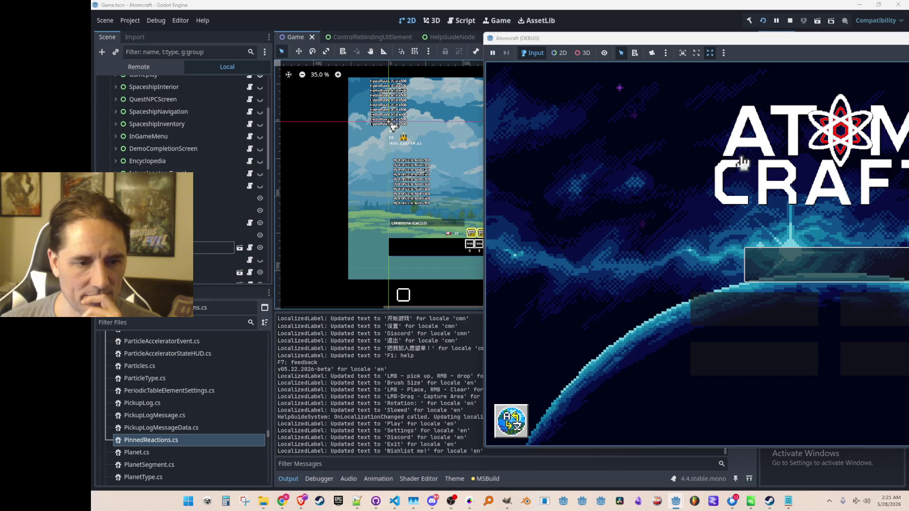
mouse_move(742, 41)
left_mouse_down()
mouse_move(572, 76)
mouse_move(431, 53)
mouse_move(464, 50)
left_mouse_up()
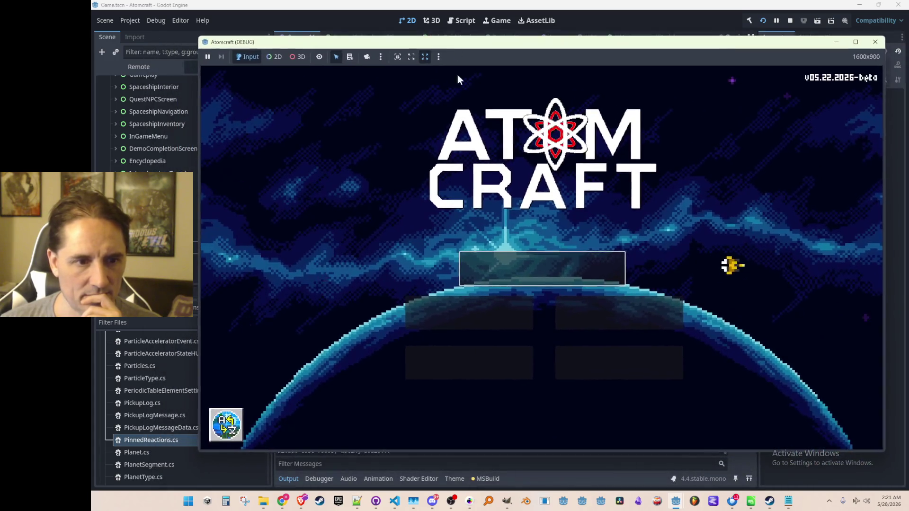
left_click(790, 20)
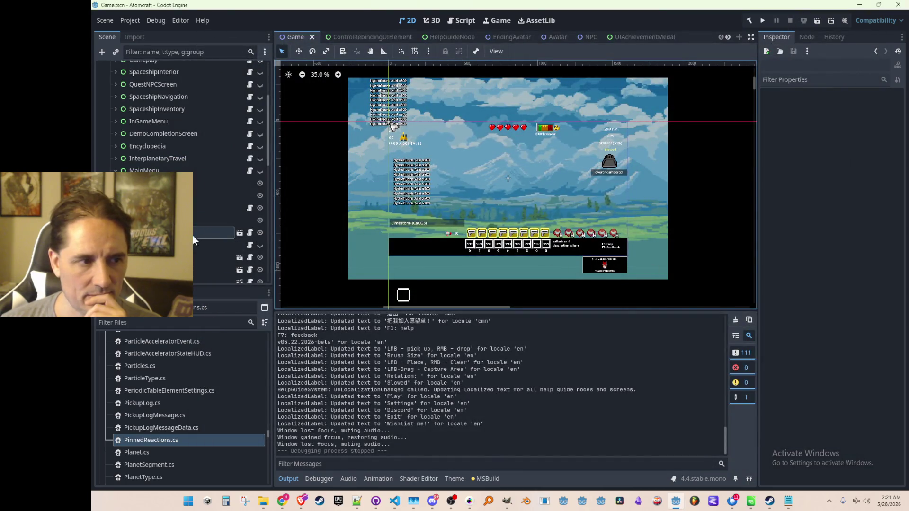
Make MainMenu visible again and select the Play button's Label node
left_click(199, 233)
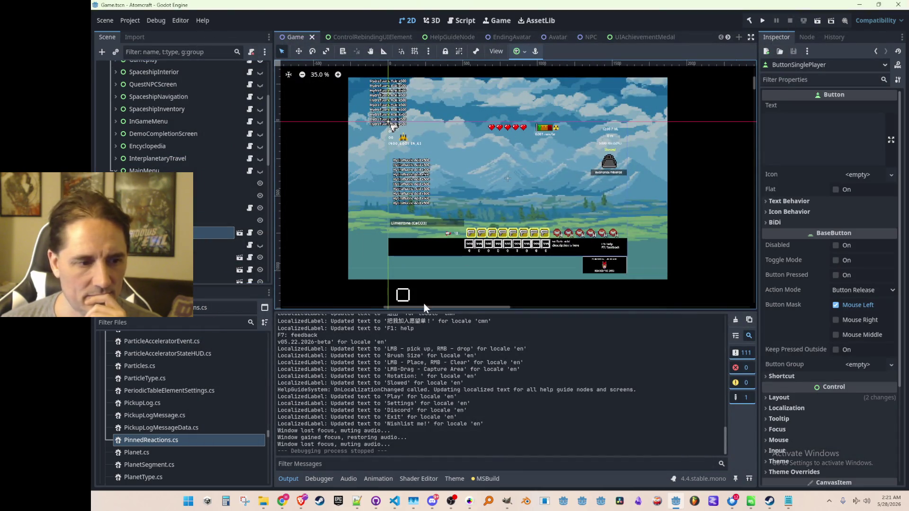
left_click(394, 501)
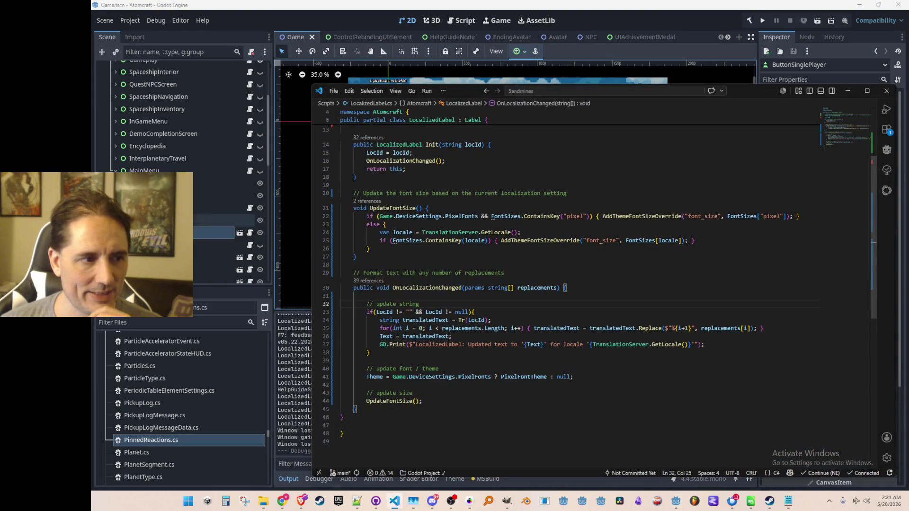
key("alt+Tab")
scroll(228, 142, "down", 2)
left_click(260, 116)
scroll(482, 237, "up", 1)
left_click(213, 189)
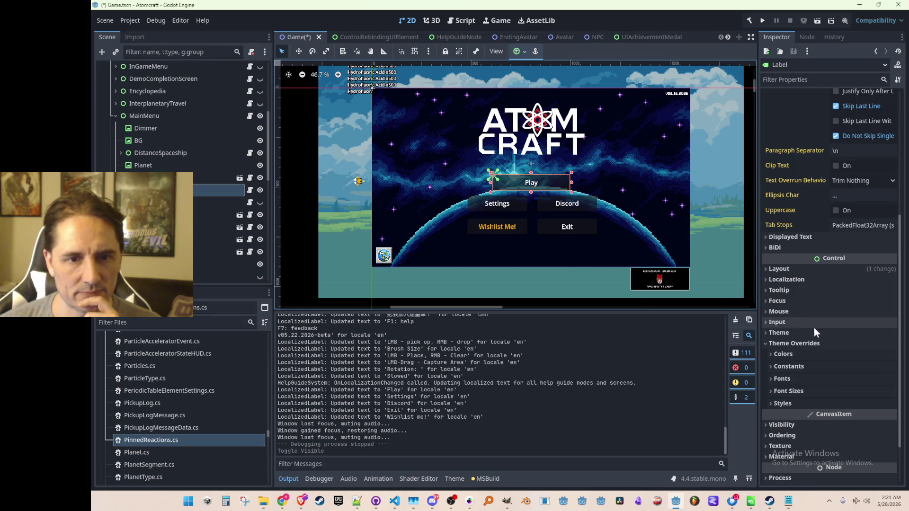
Inspect the Label's visibility properties and its color and constant overrides
scroll(811, 331, "down", 3)
left_click(788, 365)
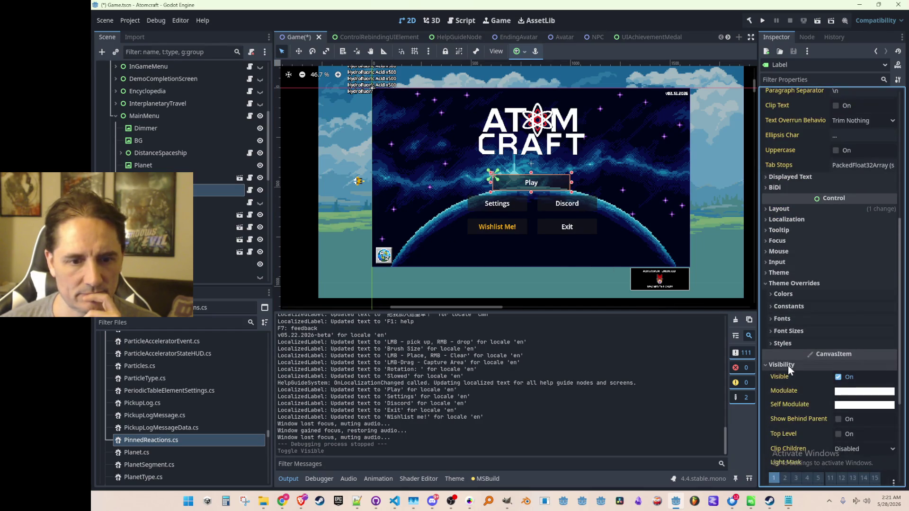
left_click(788, 366)
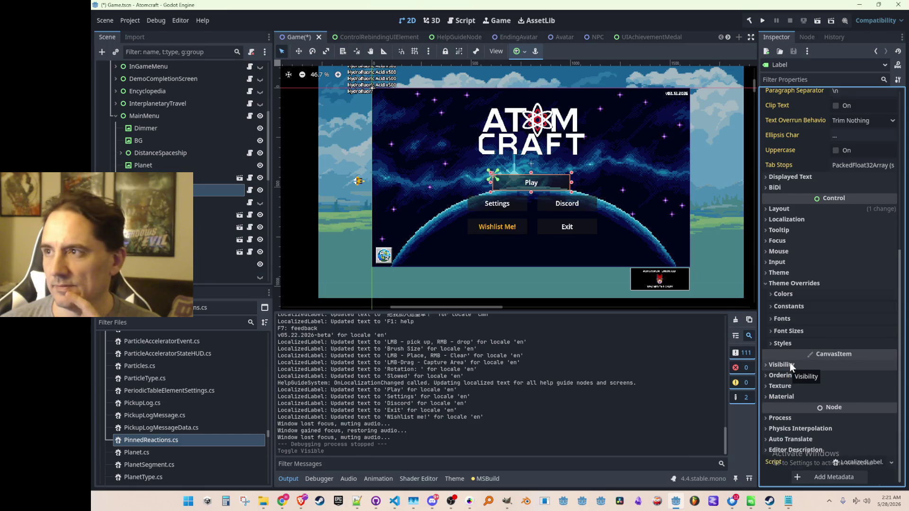
left_click(787, 294)
left_click(786, 294)
left_click(788, 307)
left_click(788, 308)
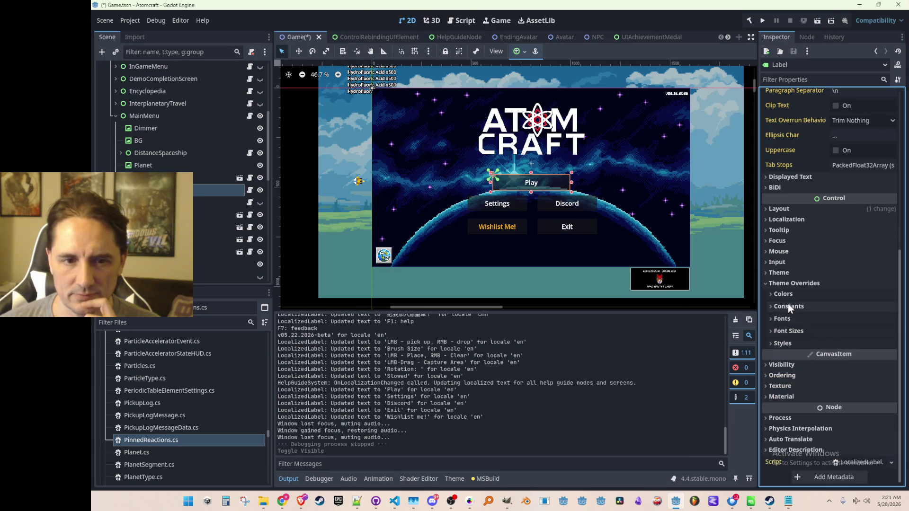
Open the Label's MenuFont.tres theme in the theme editor and hide MainMenu again
scroll(791, 298, "up", 10)
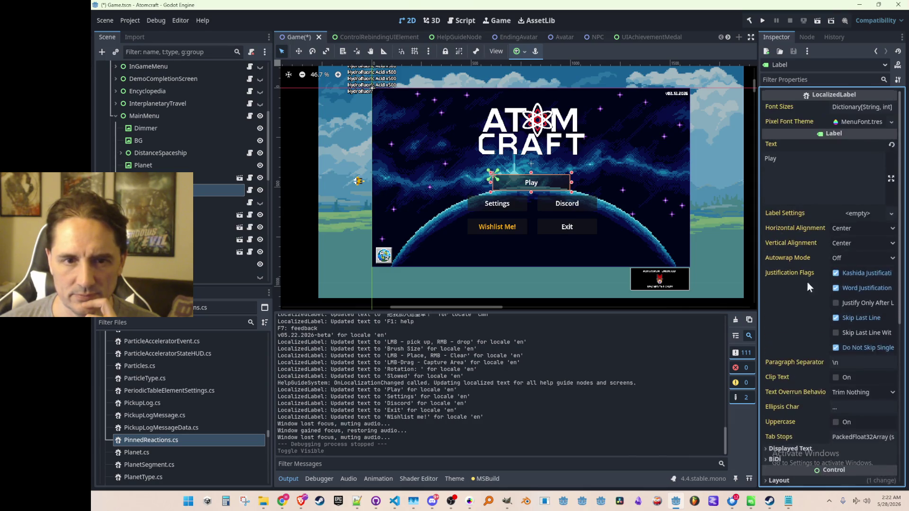
left_click(866, 122)
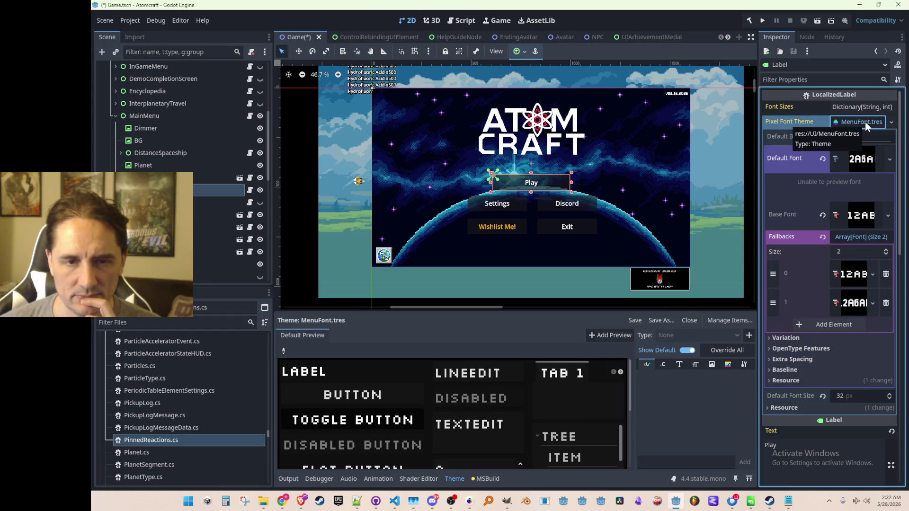
left_click(866, 121)
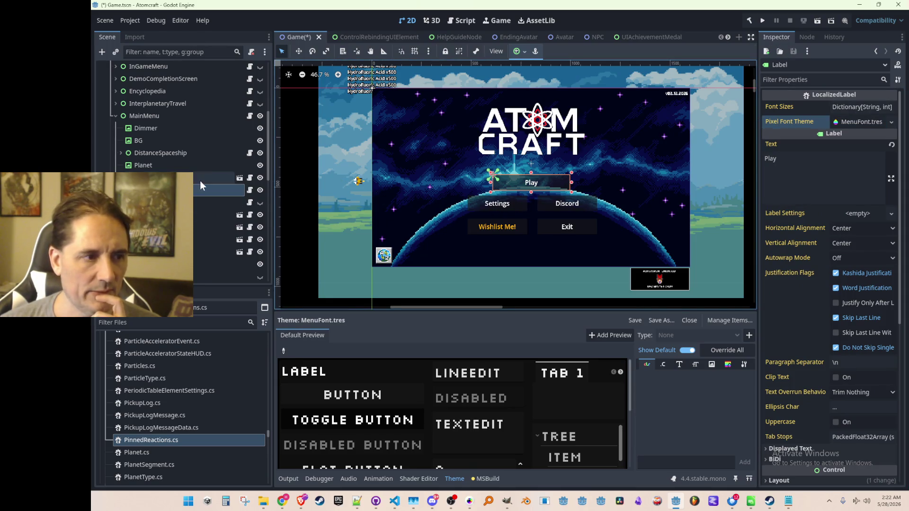
left_click(260, 116)
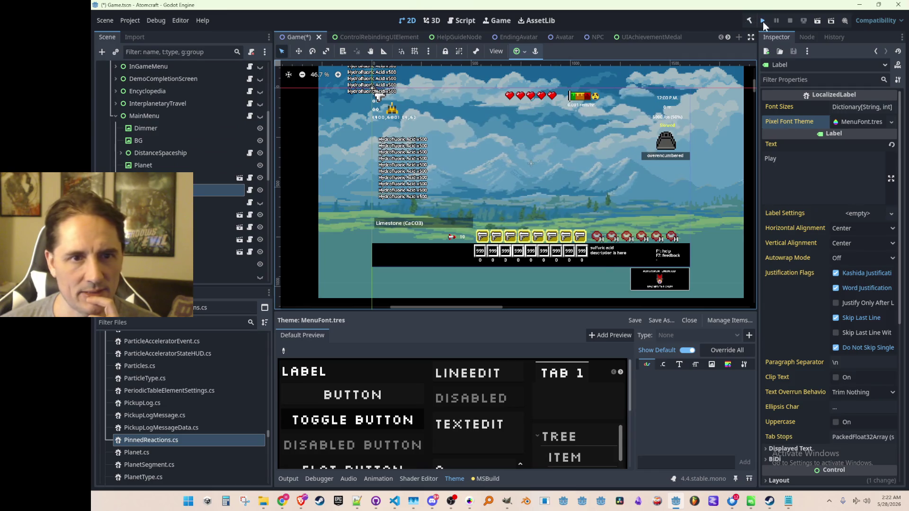
Run the game, turn Pixel Fonts off in Settings and apply the change
left_click(763, 22)
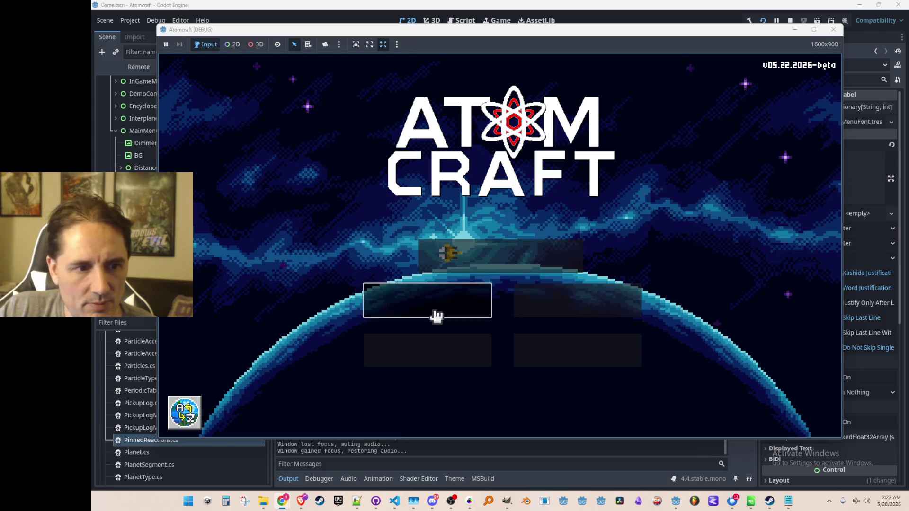
left_click(450, 306)
left_click(577, 295)
left_click(553, 365)
left_click(806, 85)
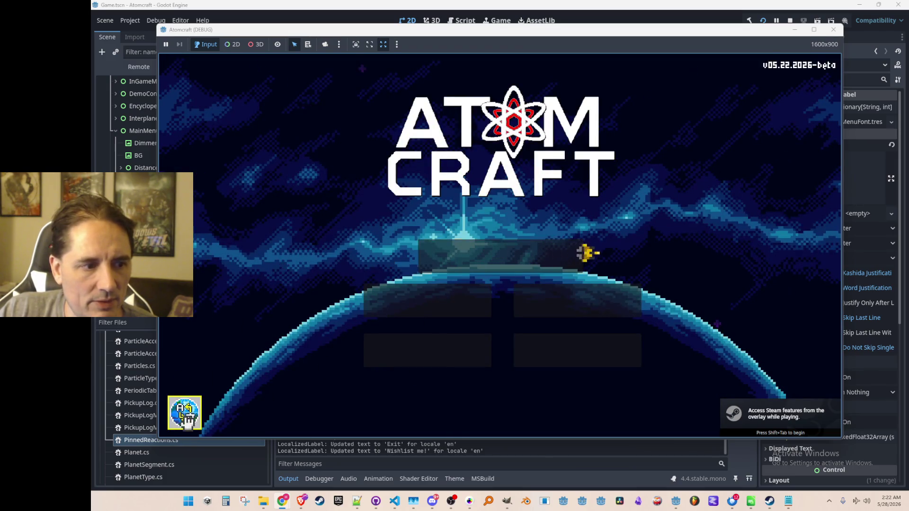
Switch the game language to Russian, then back to English
left_click(487, 173)
left_click(470, 405)
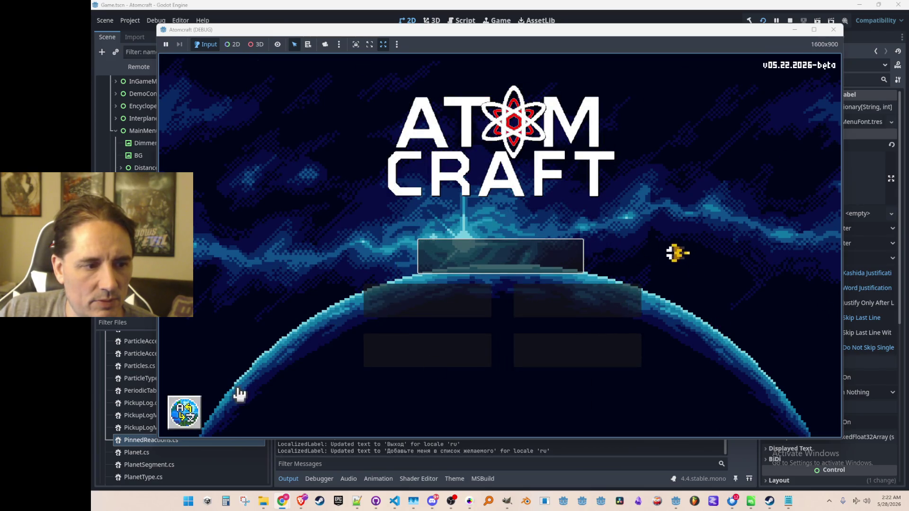
left_click(193, 411)
left_click(467, 130)
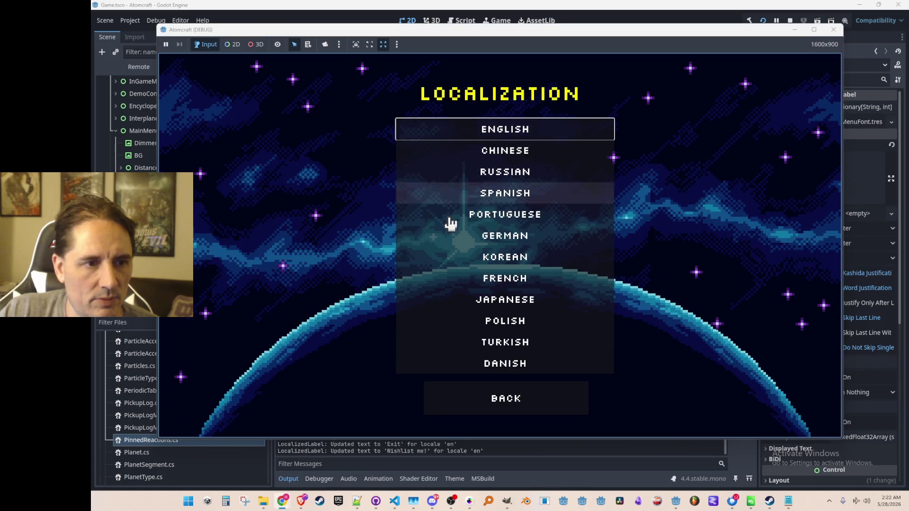
left_click(472, 407)
Turn Pixel Fonts back on in Settings and stop the running game
left_click(436, 306)
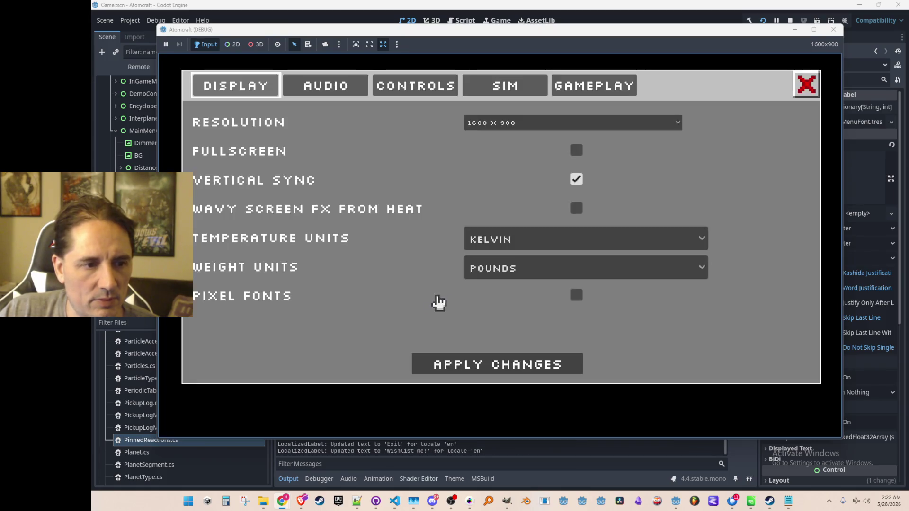
left_click(576, 295)
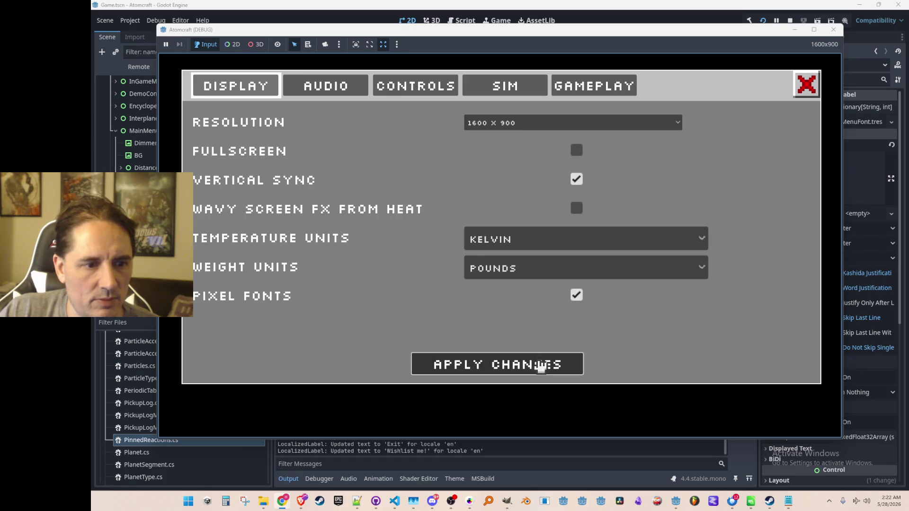
left_click(807, 86)
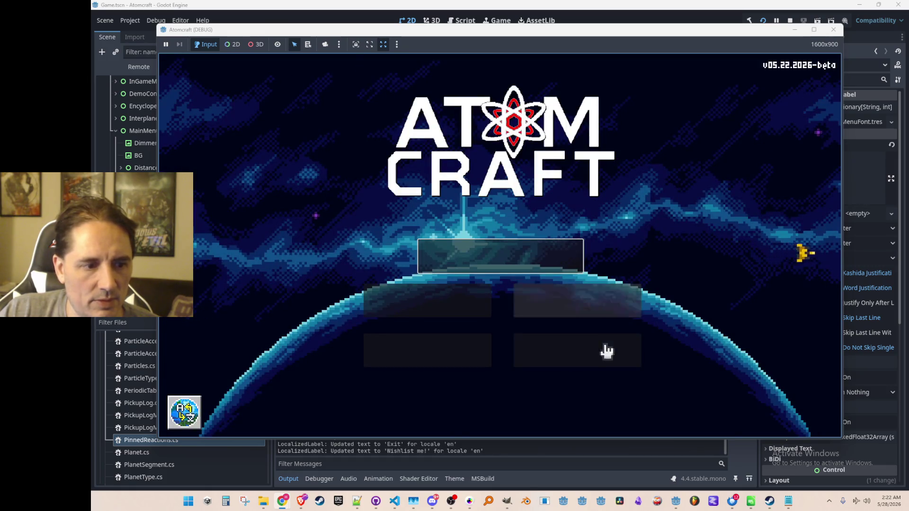
left_click(790, 20)
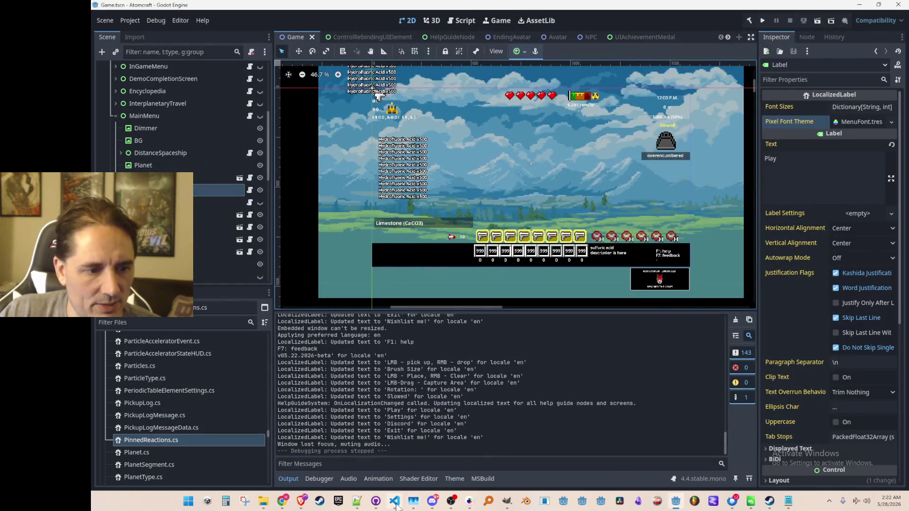
left_click(394, 501)
left_click(537, 353)
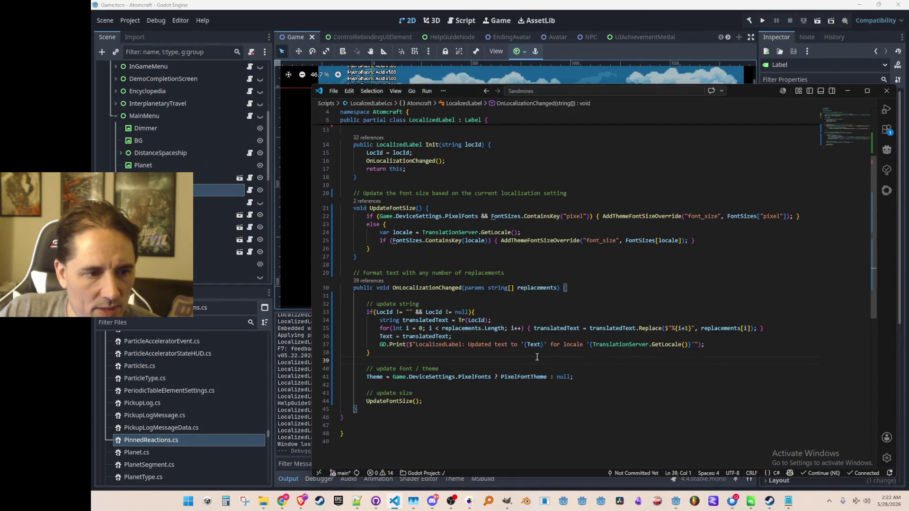
double_click(538, 345)
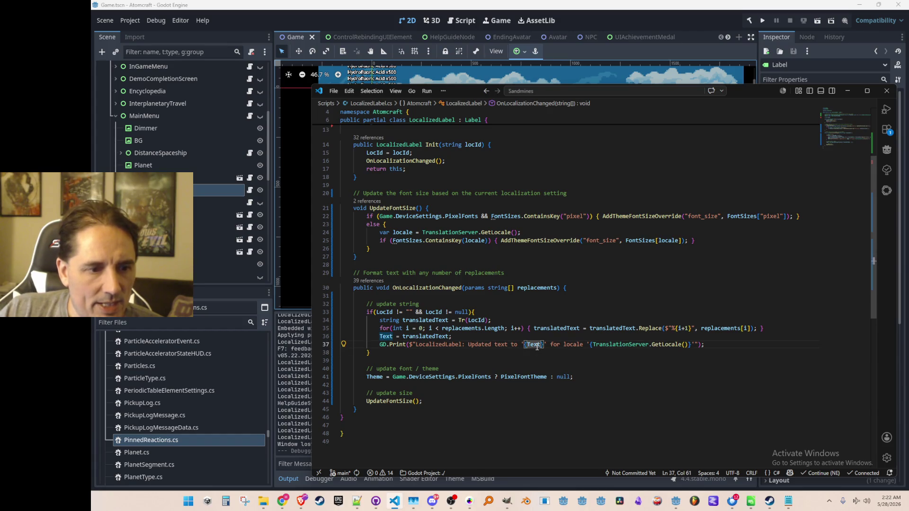
double_click(537, 346)
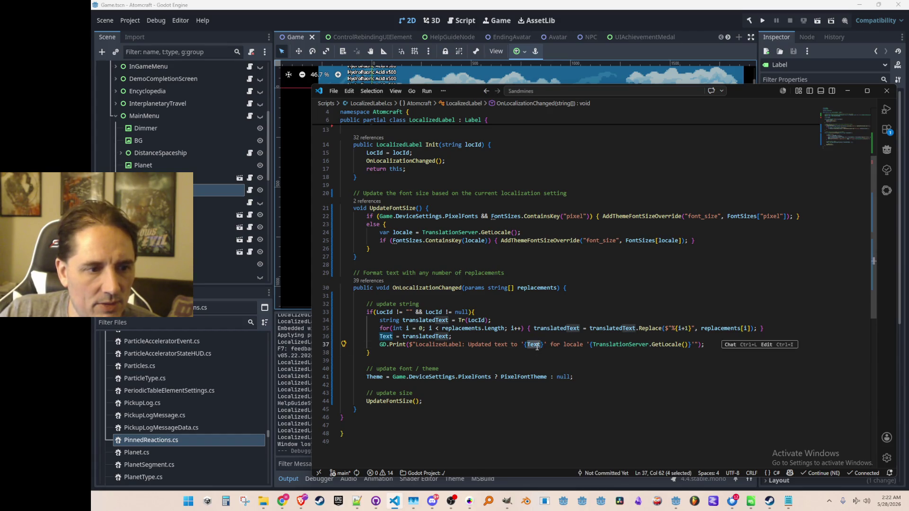
key("Up")
scroll(587, 395, "up", 2)
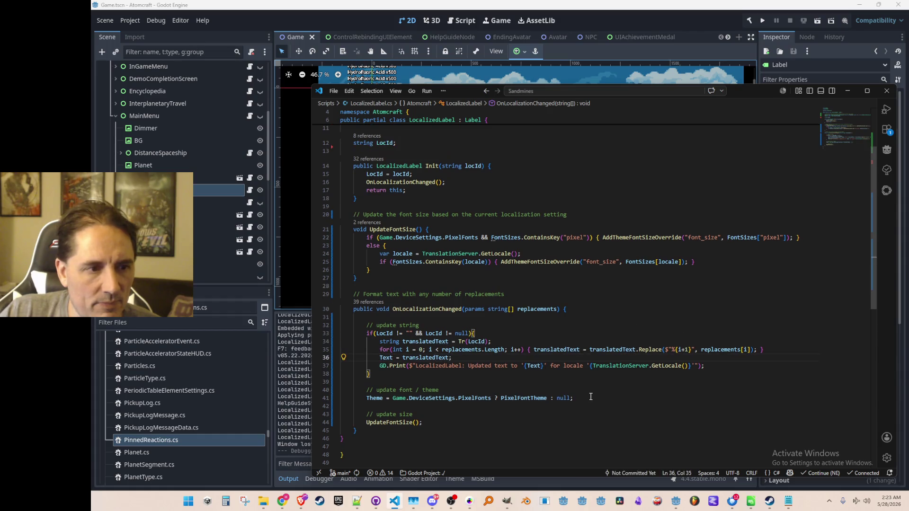
scroll(592, 397, "up", 2)
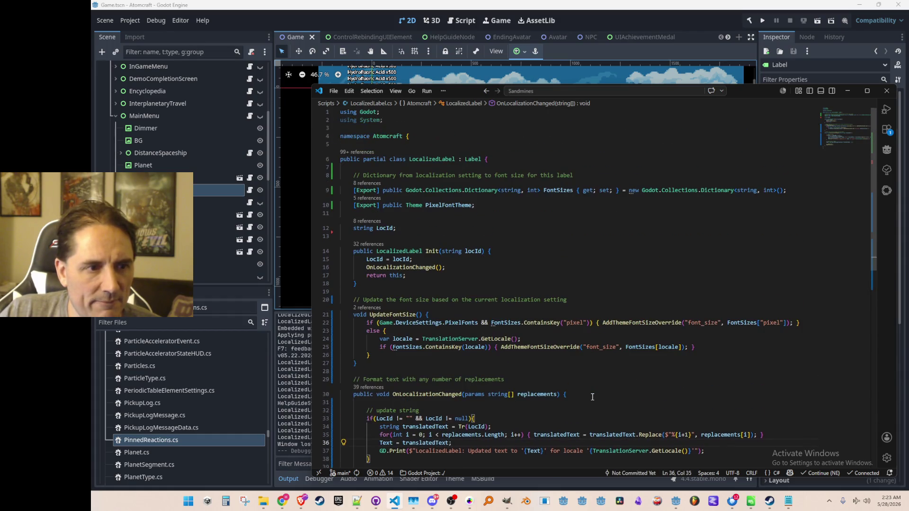
scroll(594, 397, "down", 2)
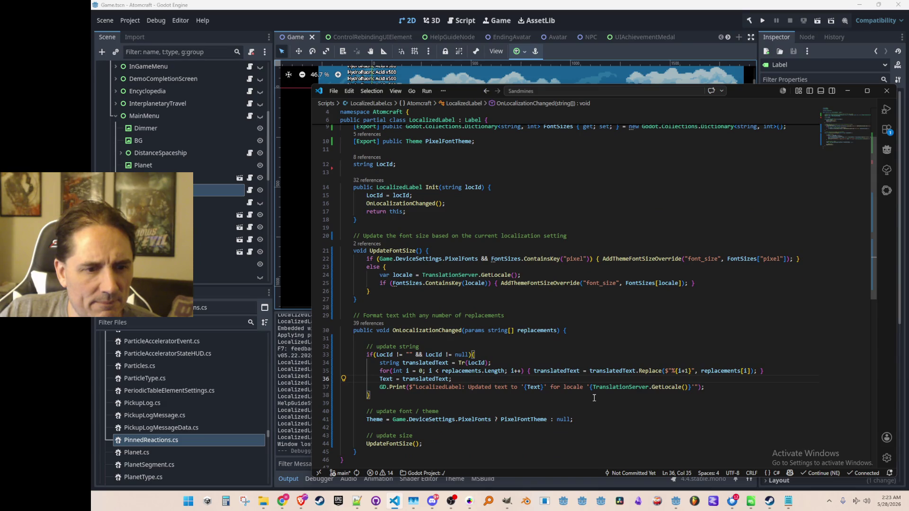
scroll(594, 399, "down", 1)
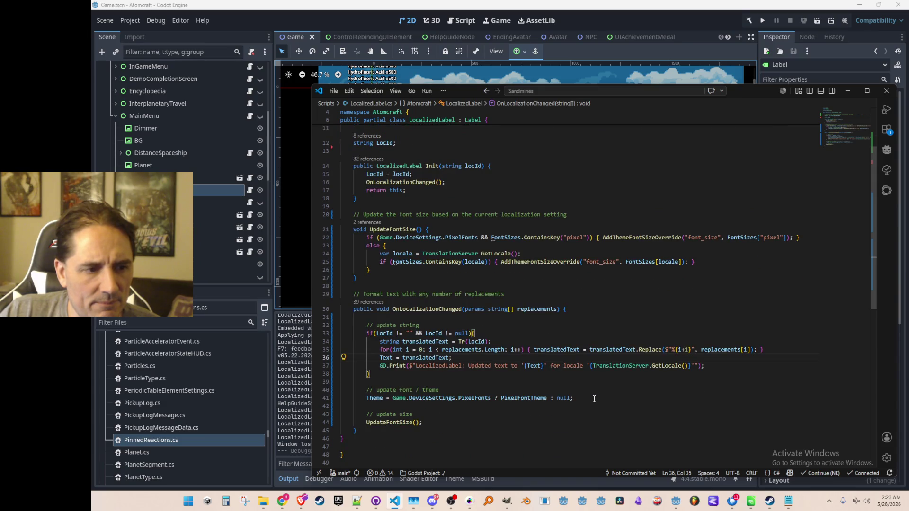
scroll(595, 399, "up", 1)
scroll(595, 400, "up", 1)
scroll(595, 402, "down", 1)
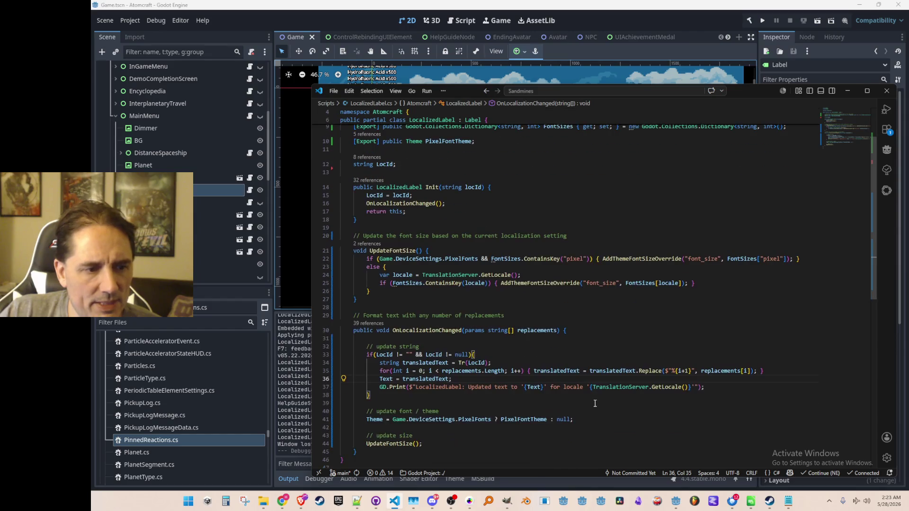
scroll(596, 403, "down", 1)
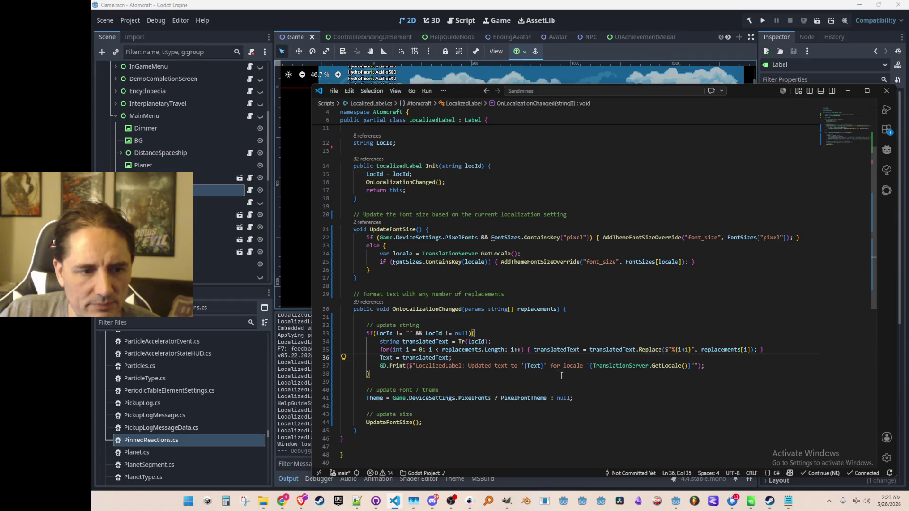
left_click(538, 366)
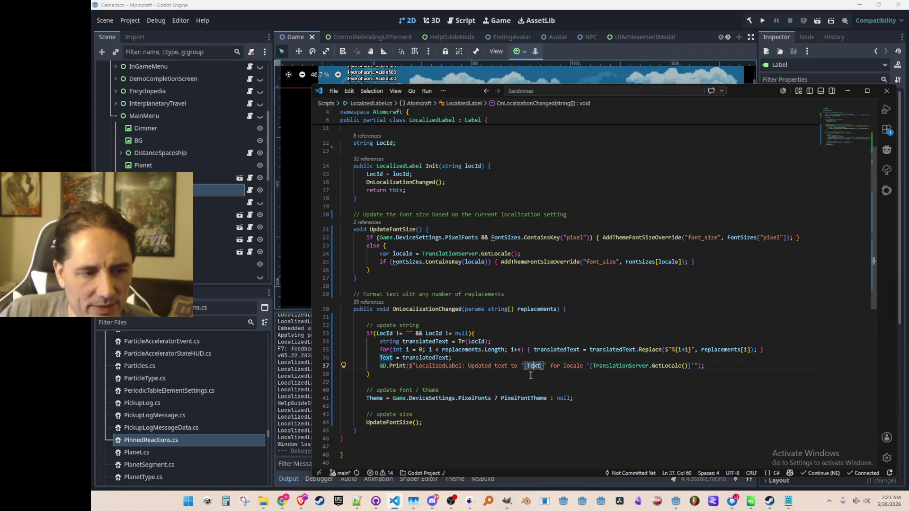
left_click(544, 382)
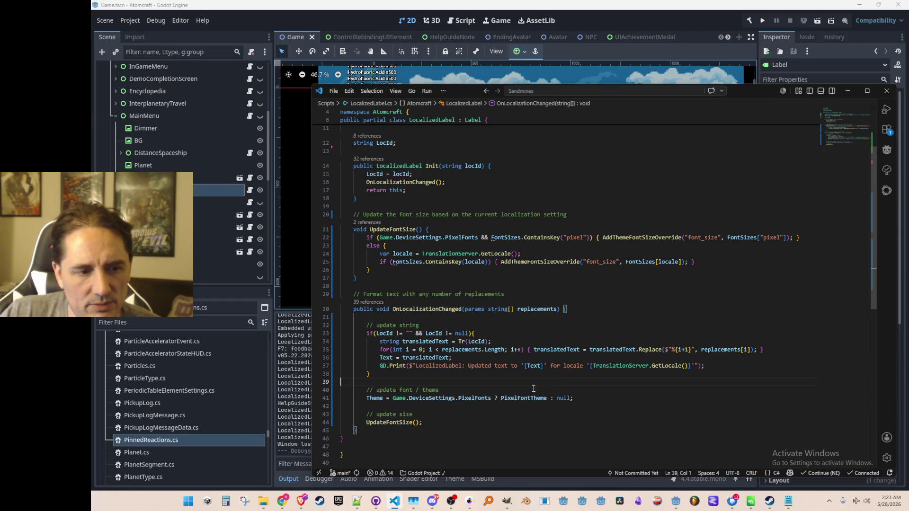
scroll(508, 384, "up", 1)
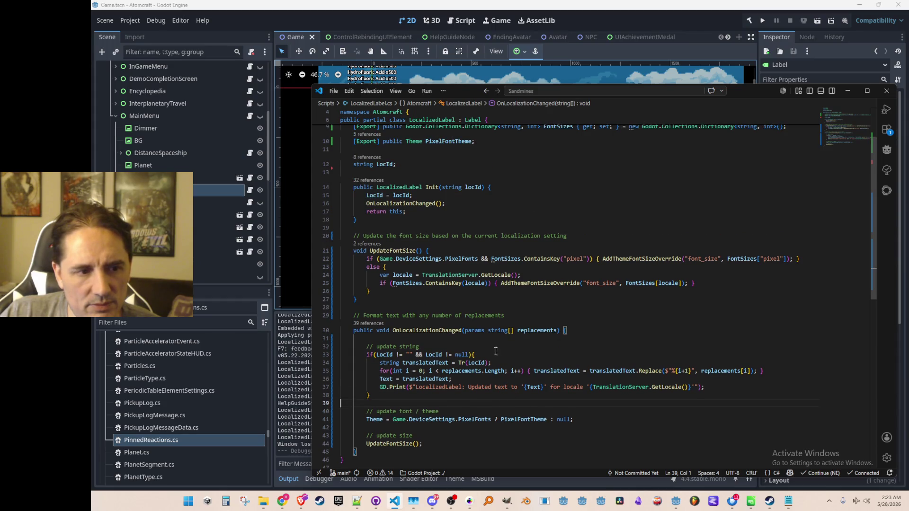
left_click(502, 307)
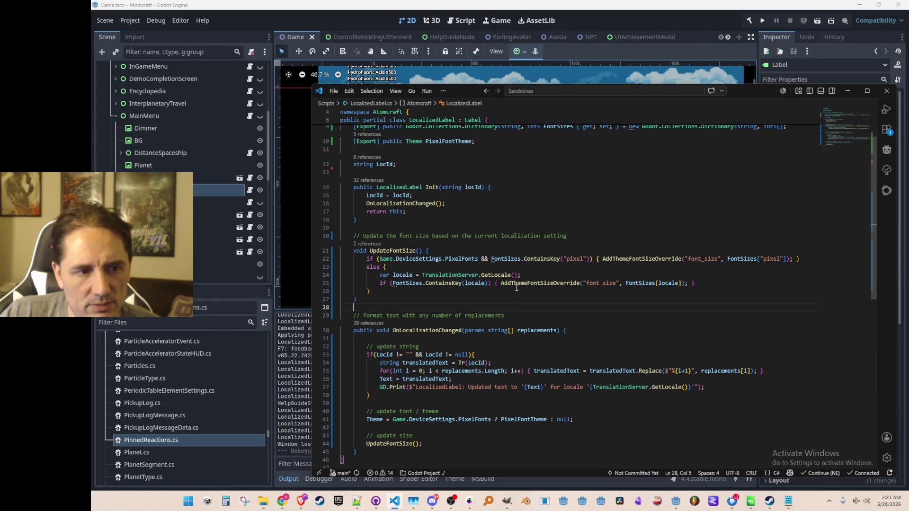
left_click(457, 227)
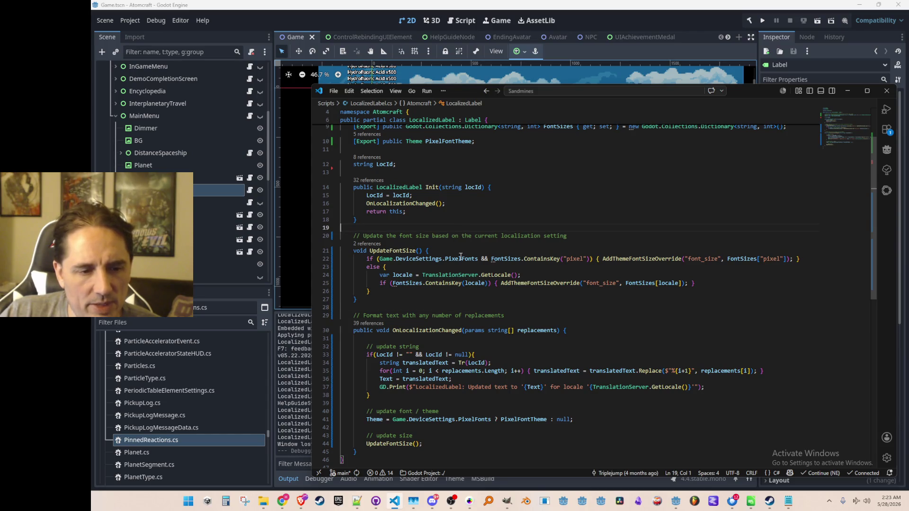
left_click(570, 73)
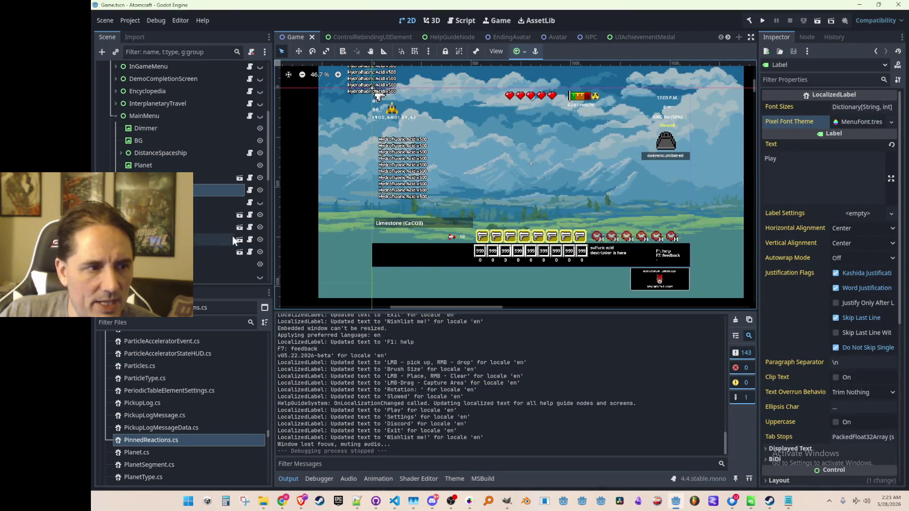
Check the Play and Settings labels' Font Sizes entries, every locale set to 32
left_click(841, 106)
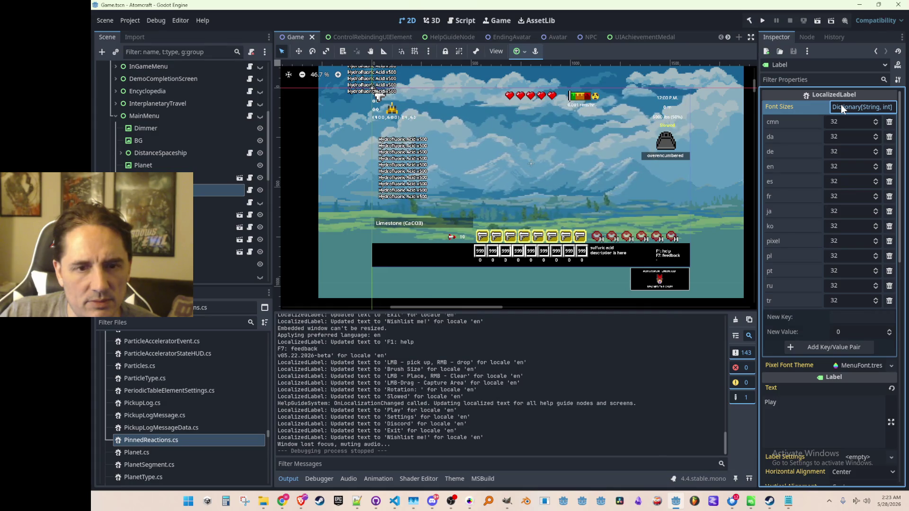
left_click(842, 109)
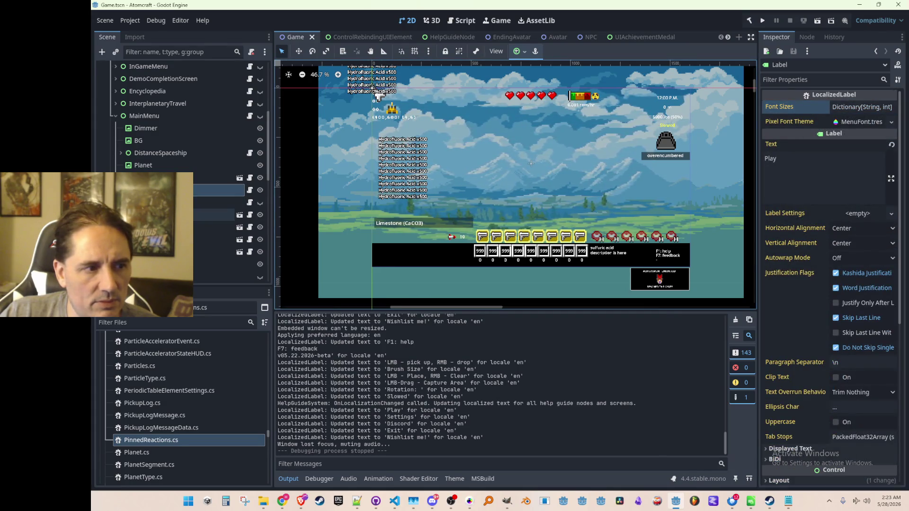
left_click(218, 227)
left_click(857, 108)
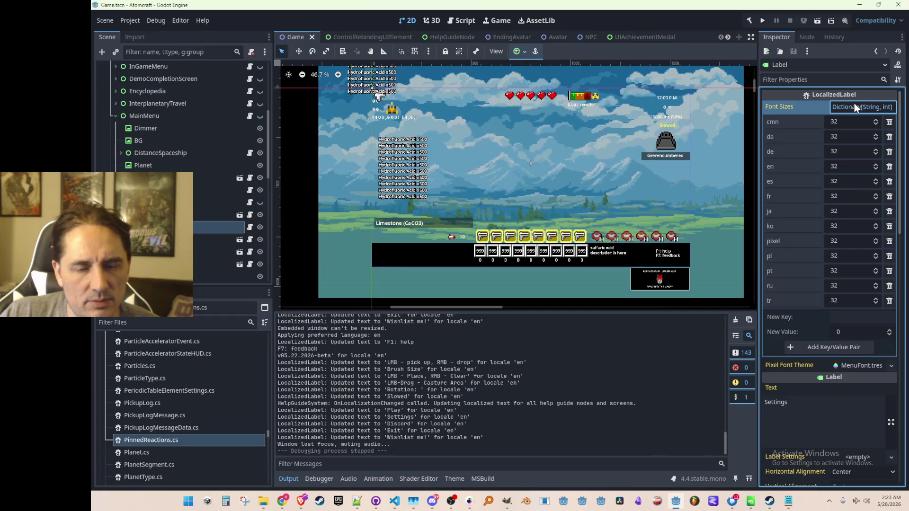
left_click(856, 108)
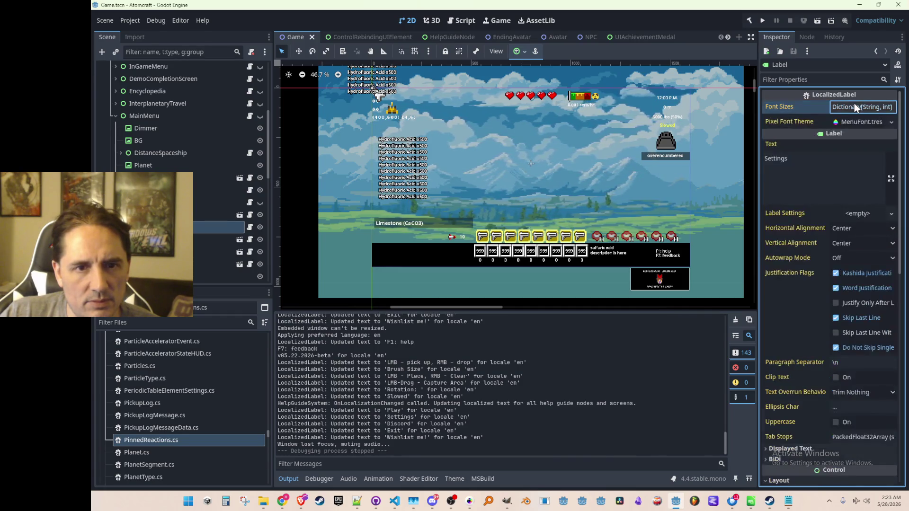
Collapse ButtonSettings and ButtonSinglePlayer, then select MainMenu and make it visible
scroll(211, 217, "down", 2)
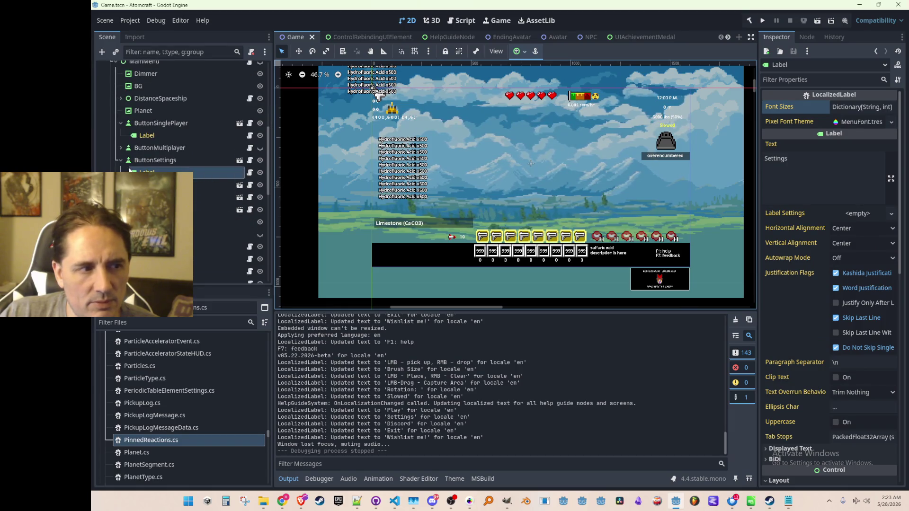
left_click(120, 160)
left_click(121, 124)
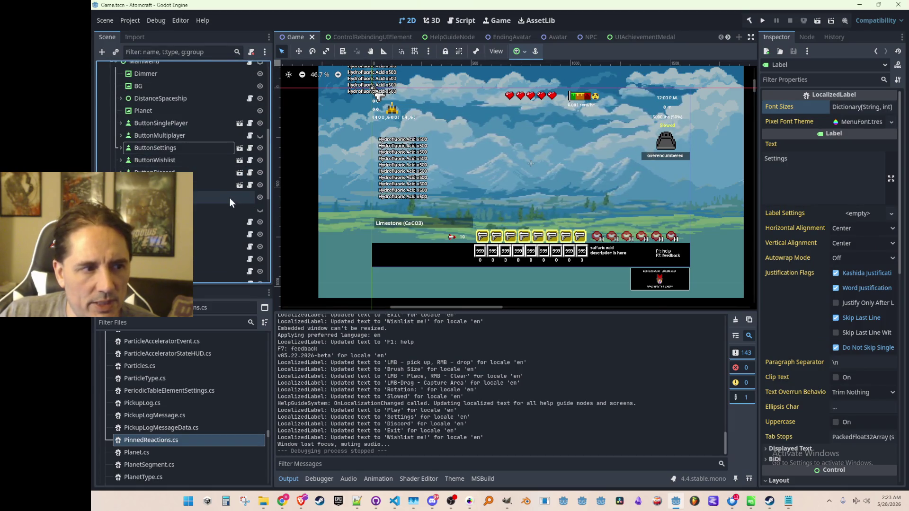
scroll(227, 195, "down", 3)
scroll(227, 195, "up", 3)
scroll(226, 195, "up", 2)
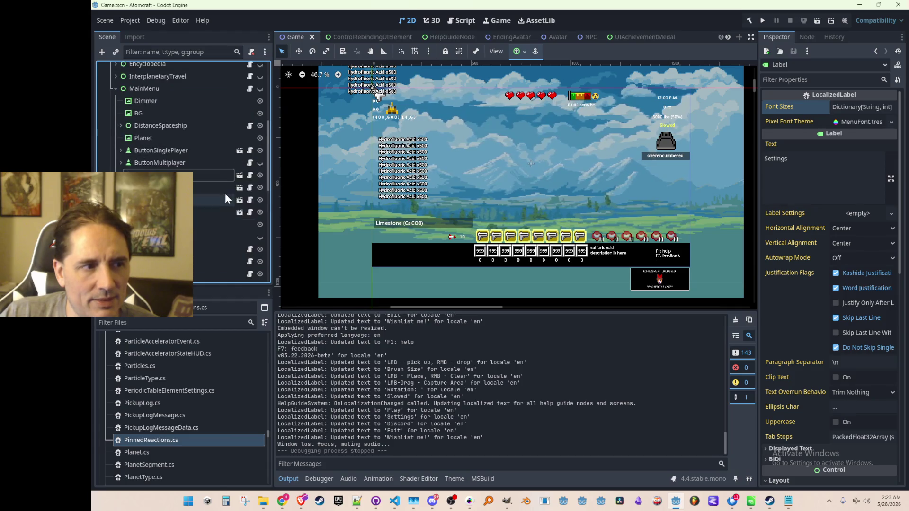
left_click(242, 88)
left_click(260, 89)
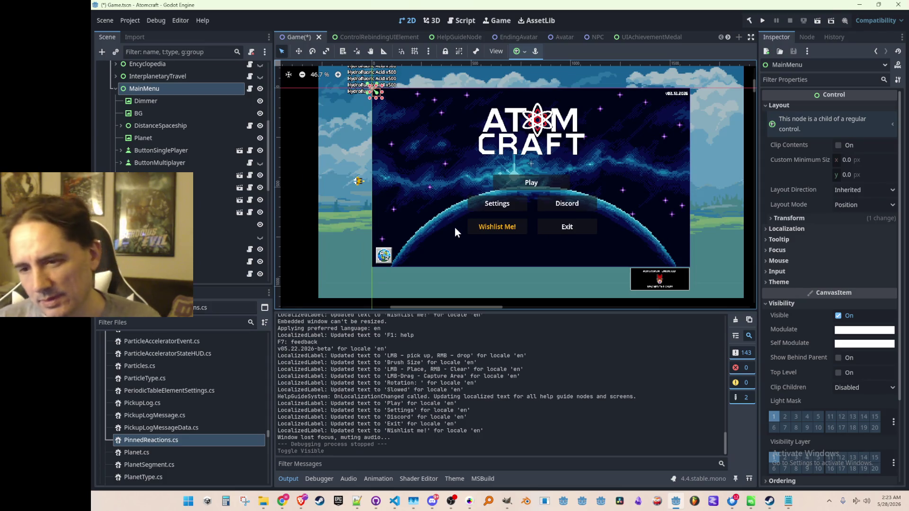
Nudge the main menu preview, then bring LocalizedLabel.cs forward at its text-update log line
scroll(450, 211, "up", 1)
left_click_drag(473, 170, 448, 183)
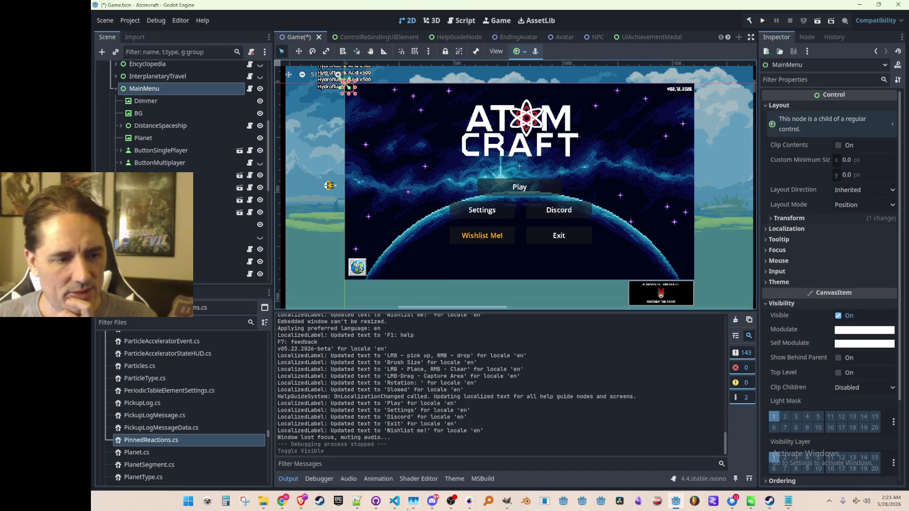
left_click(395, 501)
left_click(694, 387)
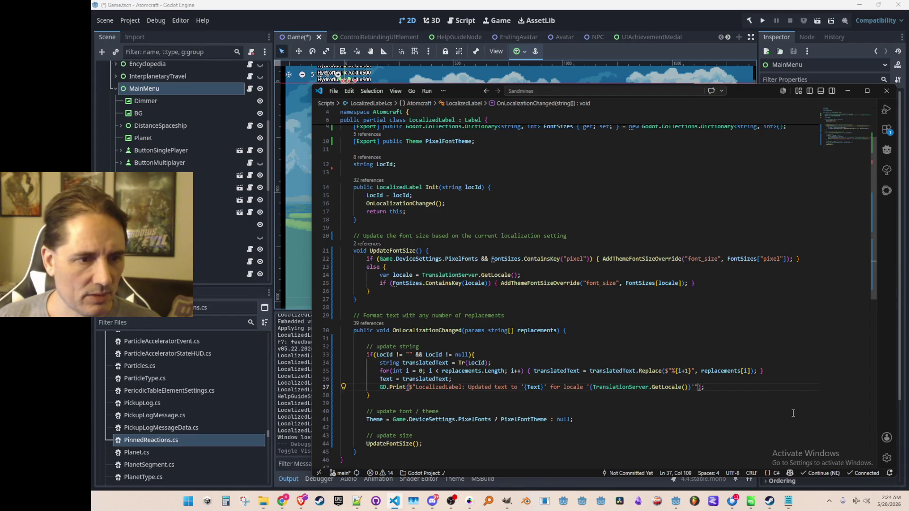
Add a GD.Print line after the else block logging 'LocalizedLabel: Updated font size to …' with the locale
key("Up")
key("Up")
key("Up")
key("Down")
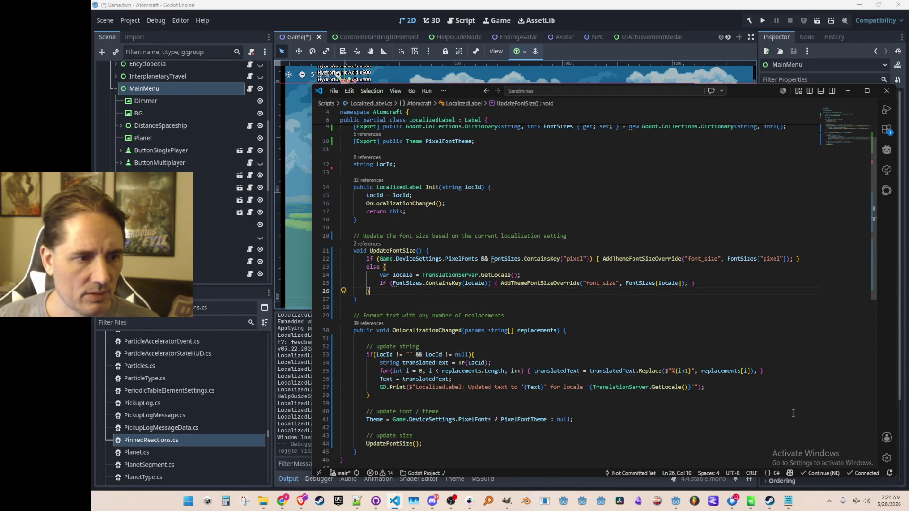
key("Return")
key("Return")
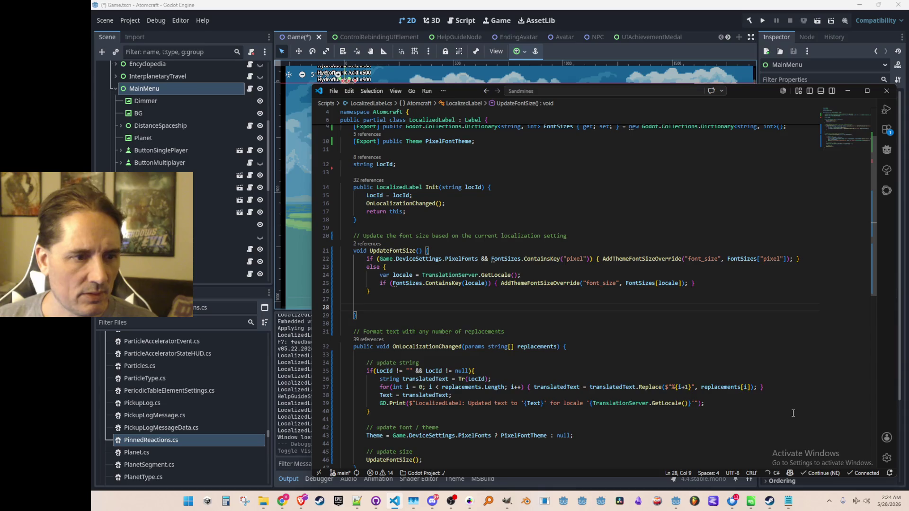
key("ctrl+z")
key("Return")
key("Return")
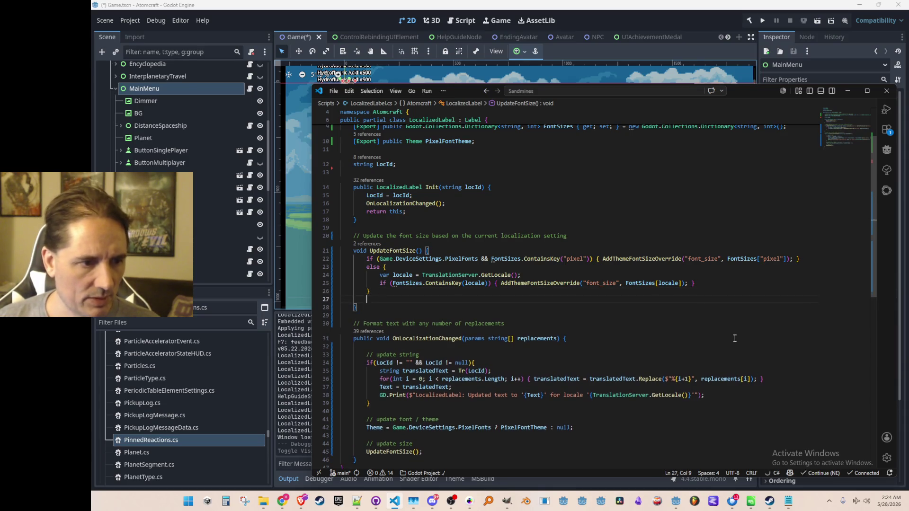
type("GD.Pr")
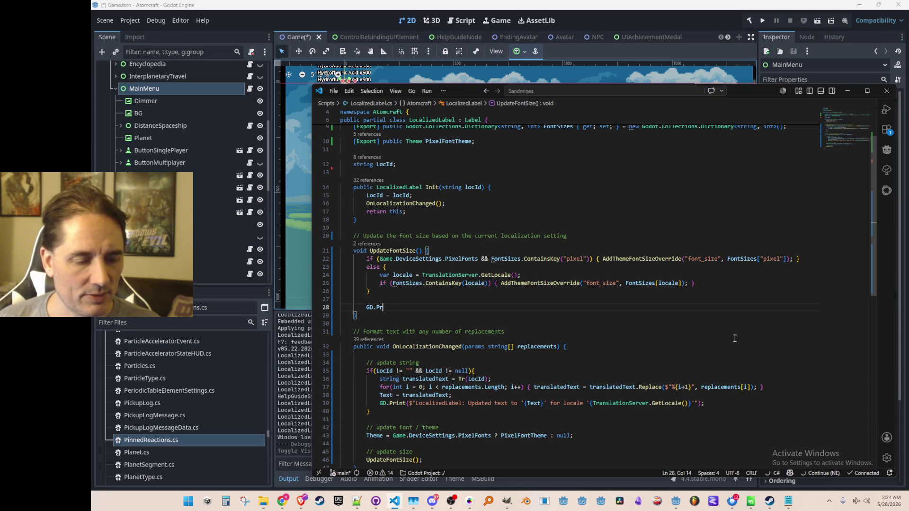
type("int ")
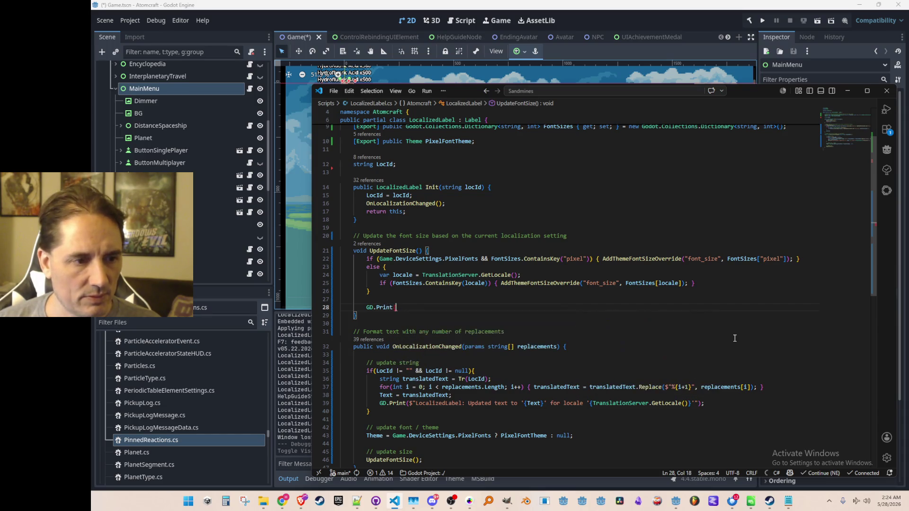
type("$")
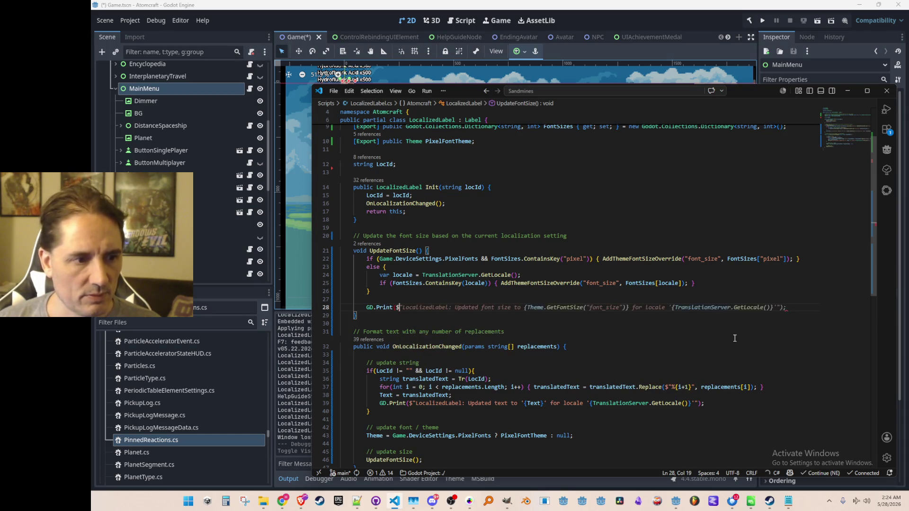
key("Tab")
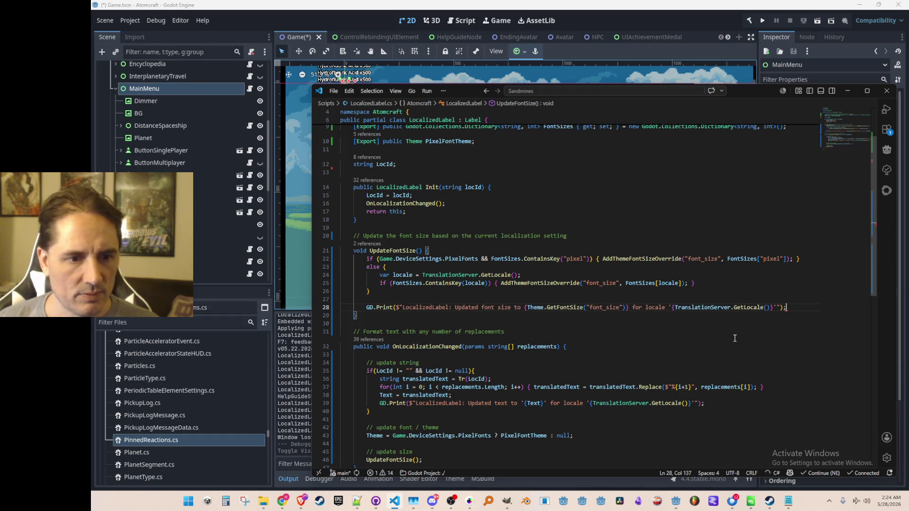
Replace the log's GetFontSize call with GetFont, then start retyping it as GetTheme
key("Home")
key("Home")
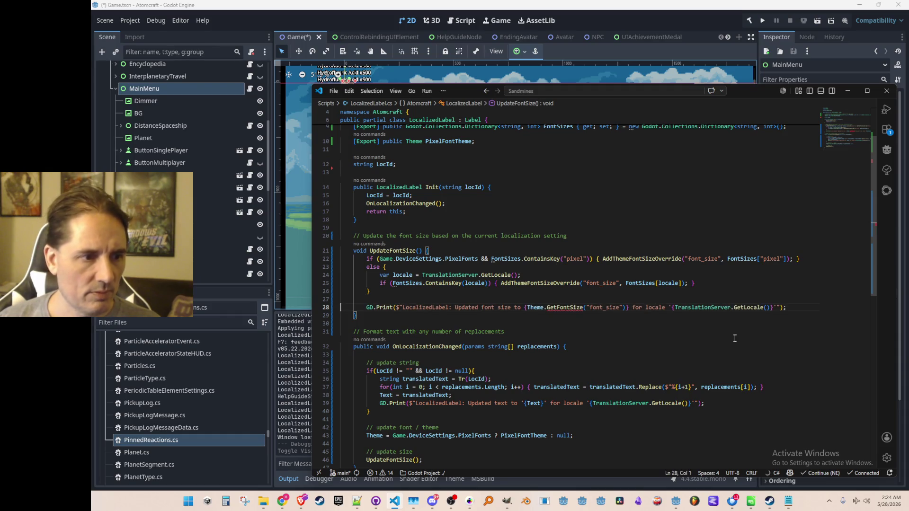
double_click(566, 308)
type("G")
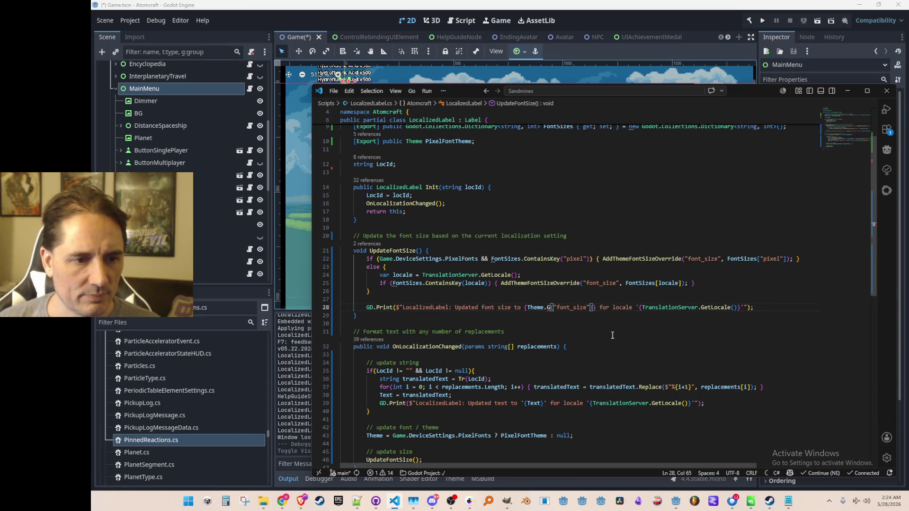
type("etFron")
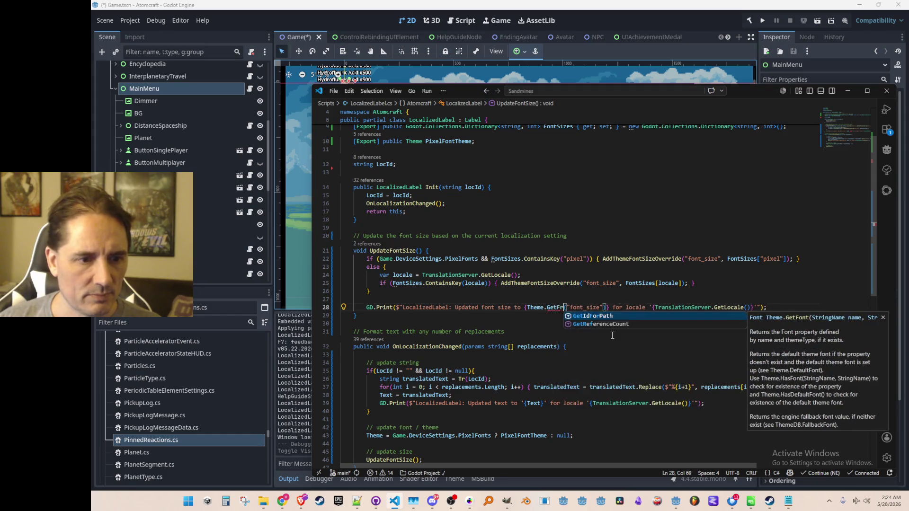
key("BackSpace")
key("BackSpace")
key("BackSpace")
type("Font")
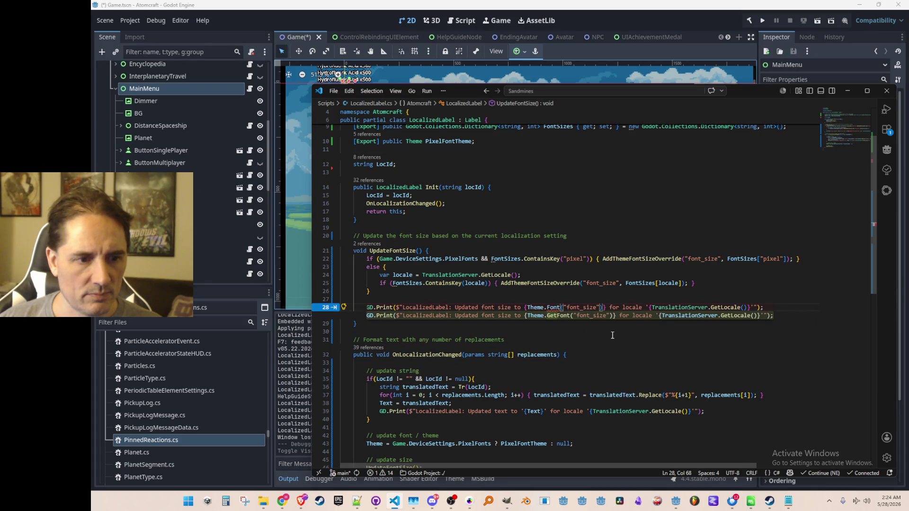
key("Tab")
key("shift+alt+Right")
key("shift+alt+Right")
key("shift+alt+Right")
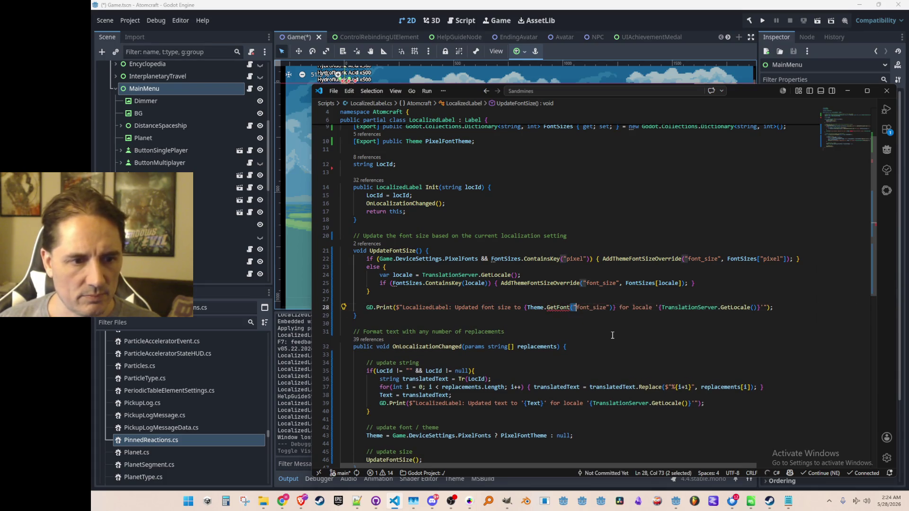
key("BackSpace")
key("BackSpace")
key("BackSpace")
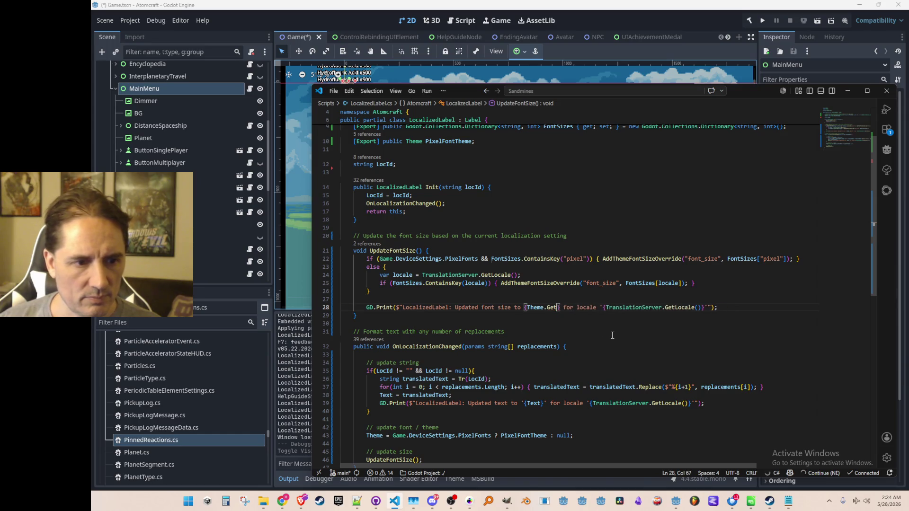
key("BackSpace")
key("BackSpace")
type("GetTh")
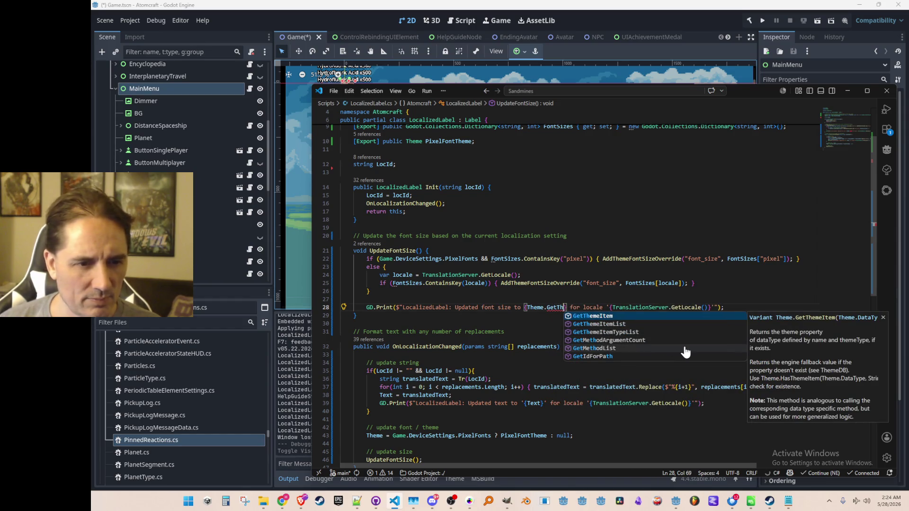
Complete the FontSizes[locale] lookup in the font override, discarding the wrong GetFont suggestion
key("ctrl+shift+Left")
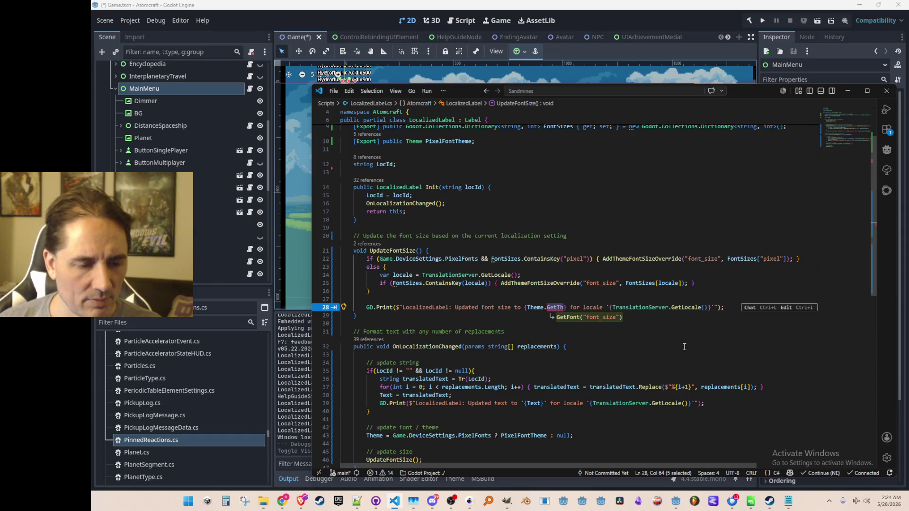
type("Overr")
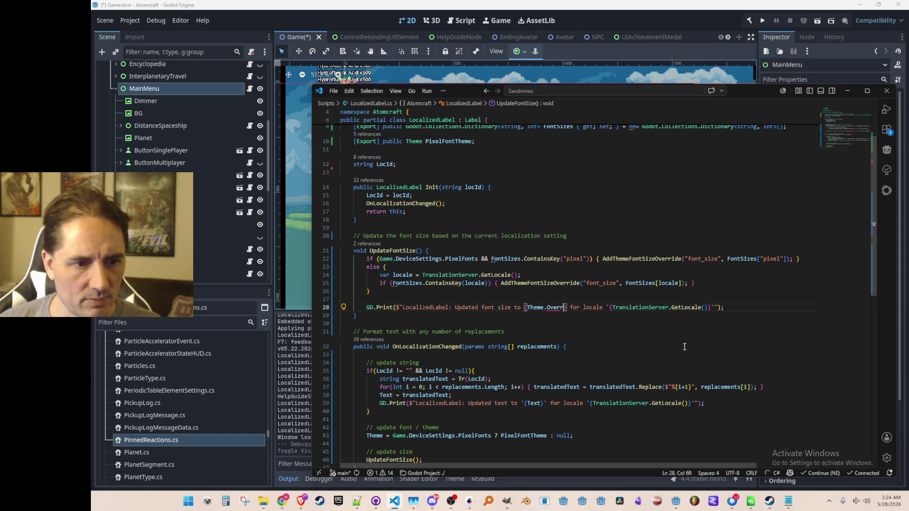
key("ctrl+BackSpace")
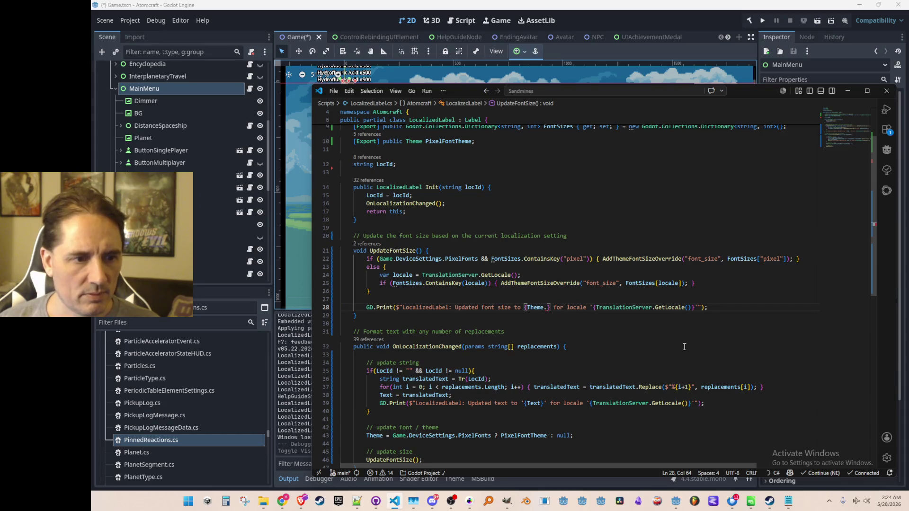
type("Font")
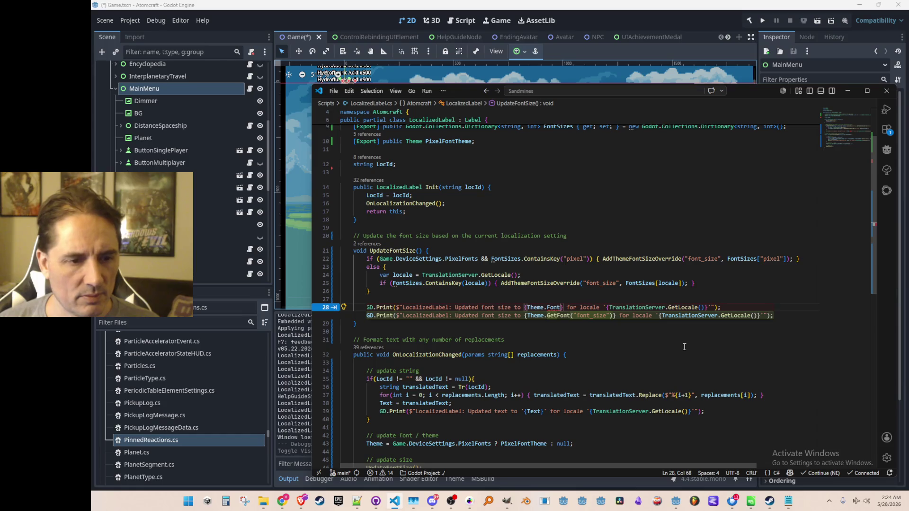
key("Tab")
key("ctrl+z")
key("BackSpace")
type("tSi")
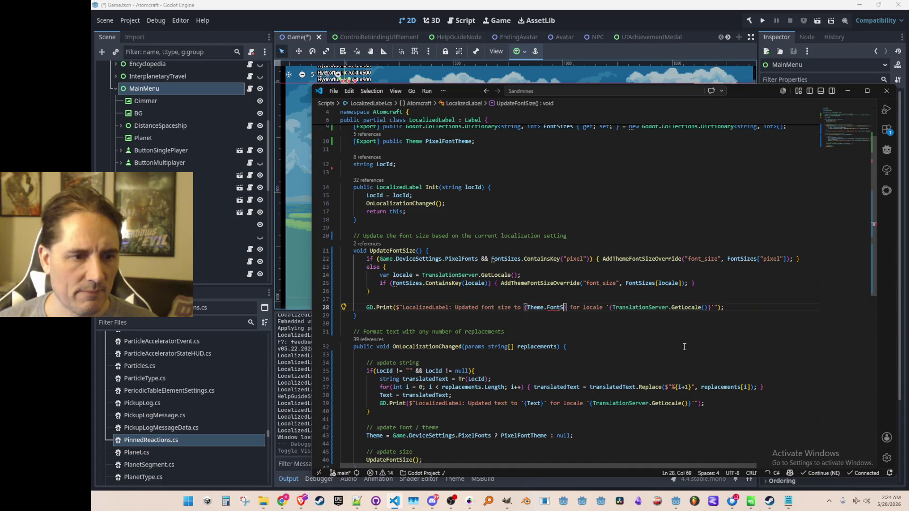
key("ctrl+shift+Left")
key("BackSpace")
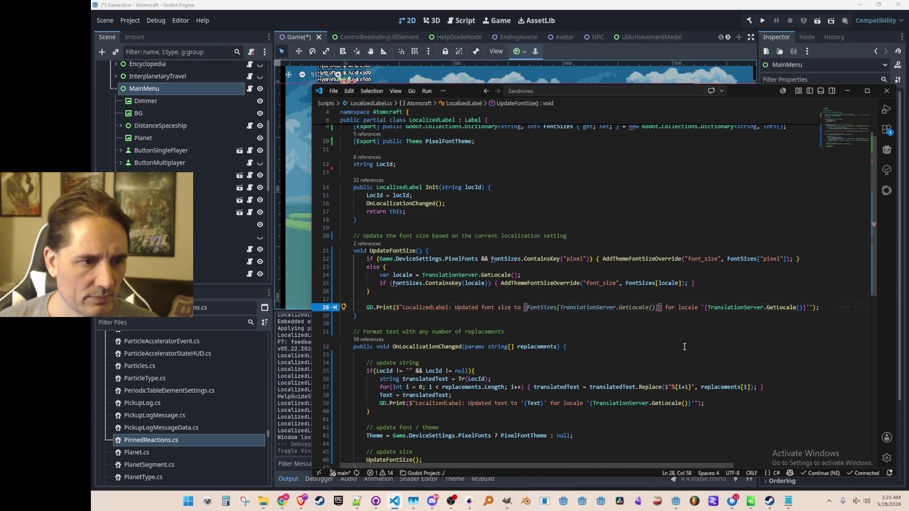
key("Tab")
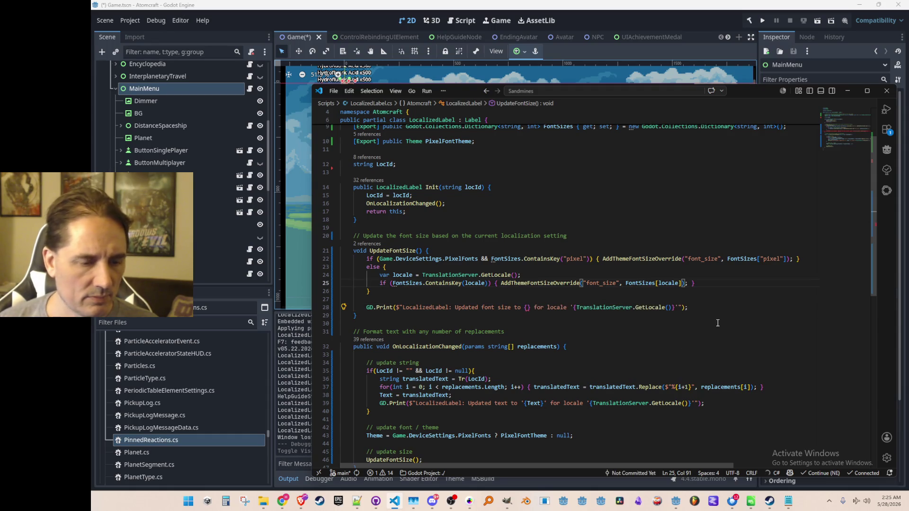
key("Tab")
key("shift+Left")
key("ctrl+c")
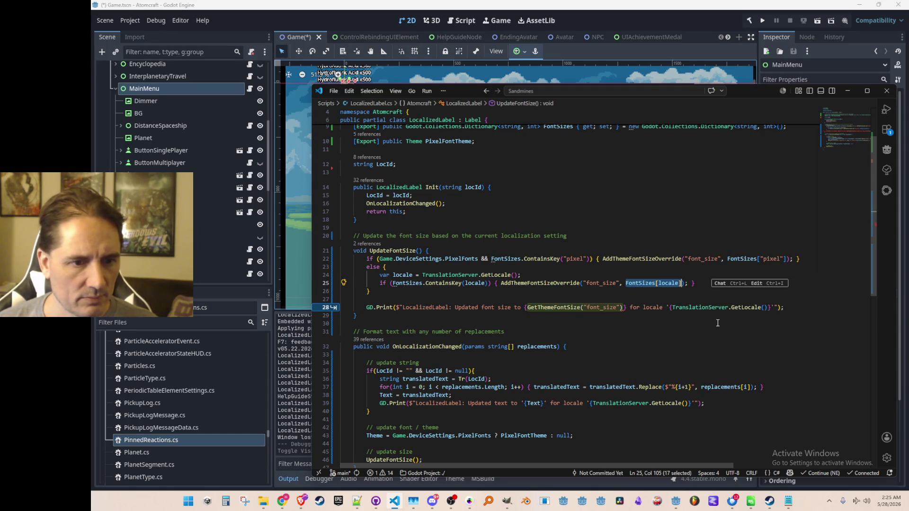
Replace the GetThemeFontSize call in the log line with FontSizes[locale]
left_click(558, 308)
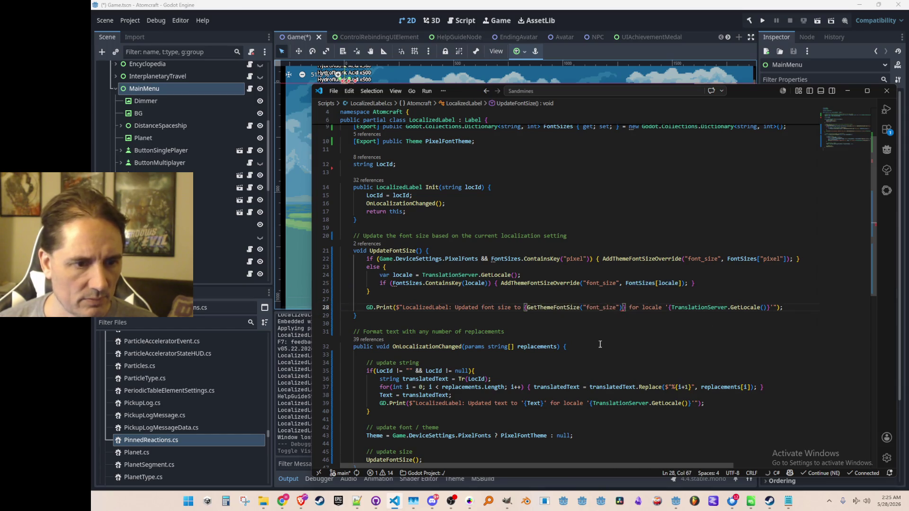
key("ctrl+shift+Right")
key("ctrl+shift+Right")
key("ctrl+shift+Right")
key("ctrl+v")
key("End")
key("Up")
Move the font-size GD.Print line into the else block, right after the font override
left_click(525, 308)
key("Home")
key("Home")
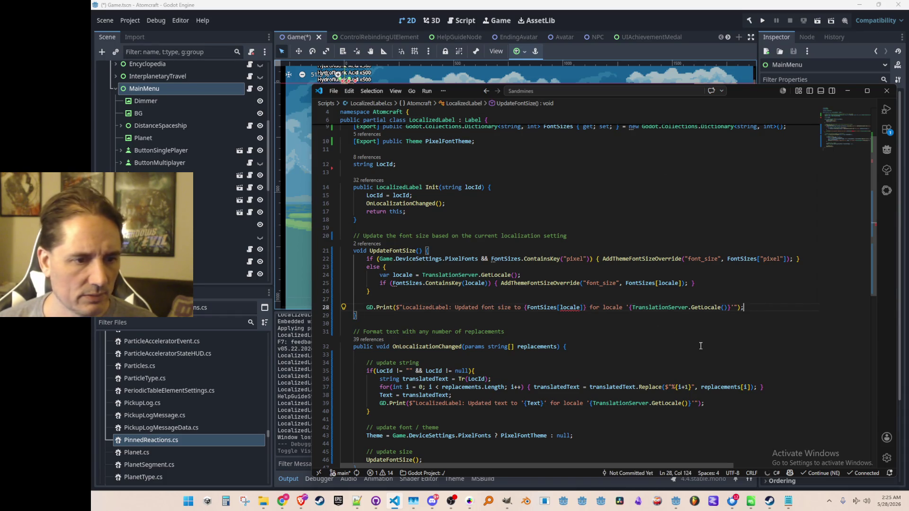
key("shift+Down")
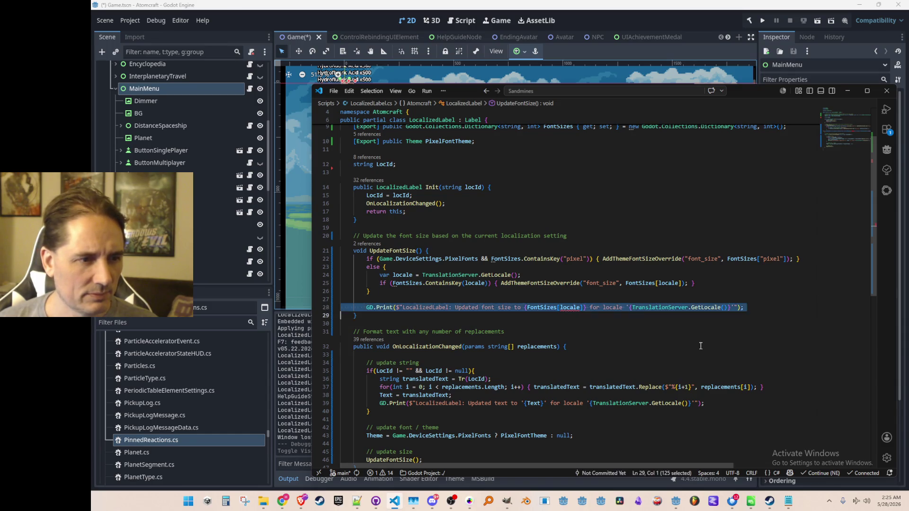
key("Delete")
key("BackSpace")
key("Up")
key("Up")
key("Up")
key("Down")
key("End")
key("Return")
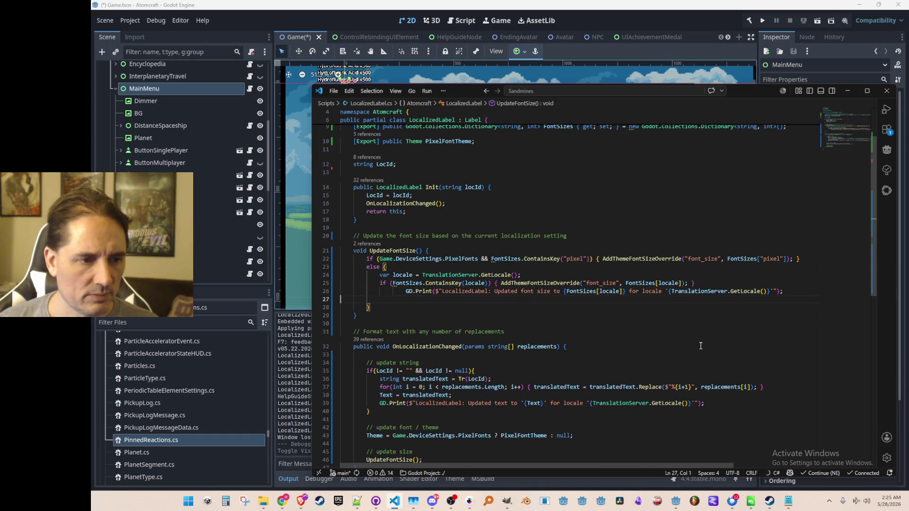
key("Tab")
key("Home")
key("Up")
key("Down")
key("Down")
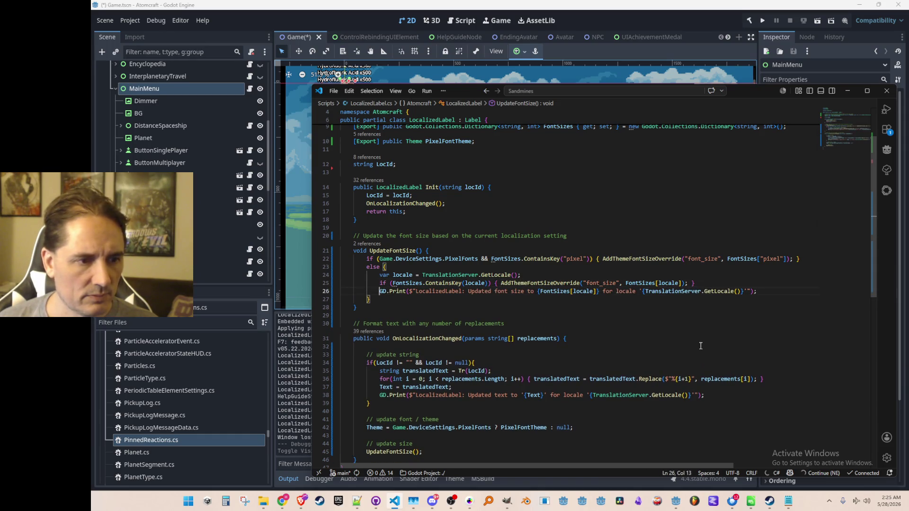
key("Home")
key("Home")
key("Down")
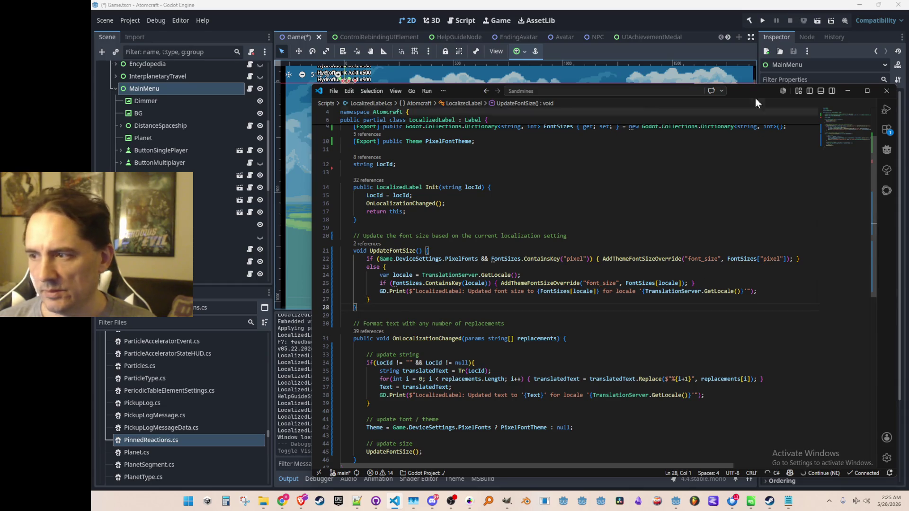
Hide the MainMenu node, save the Game scene with Ctrl+S, and run the project with F5
left_click(707, 24)
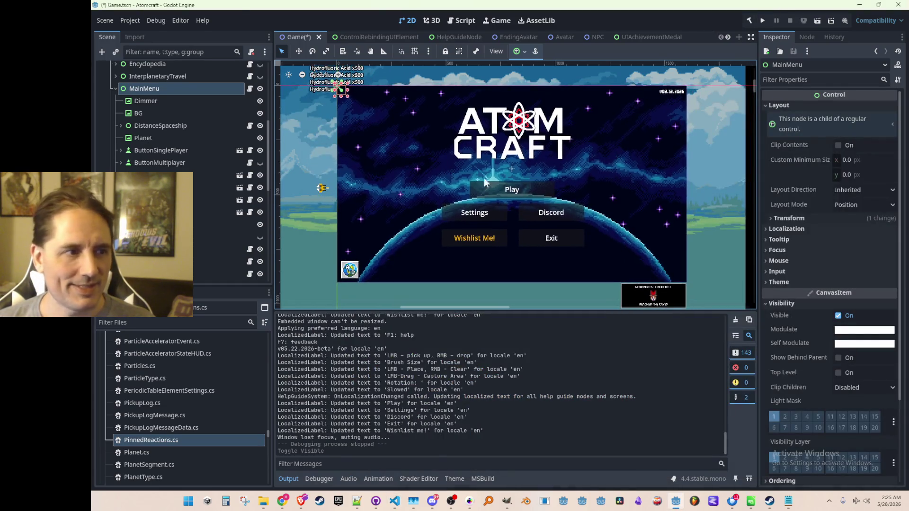
left_click(259, 89)
left_click(115, 89)
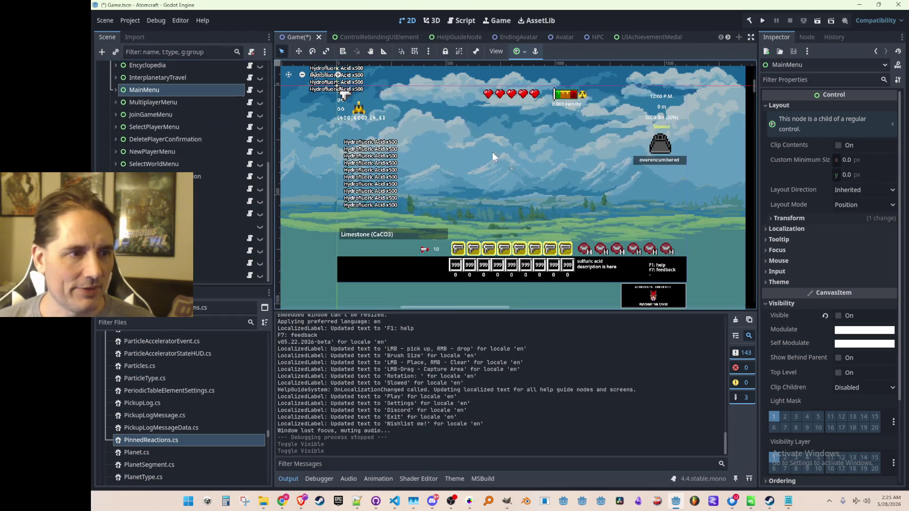
scroll(628, 158, "down", 2)
key("ctrl+s")
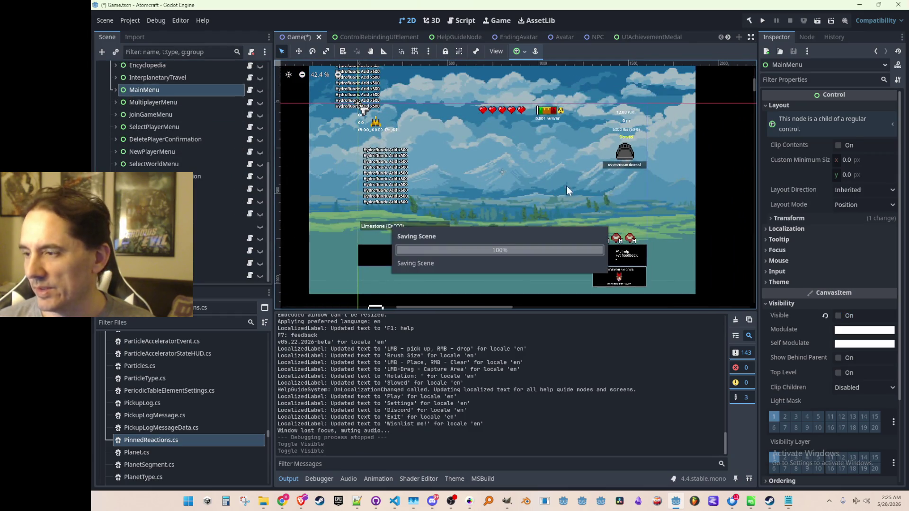
scroll(549, 172, "down", 2)
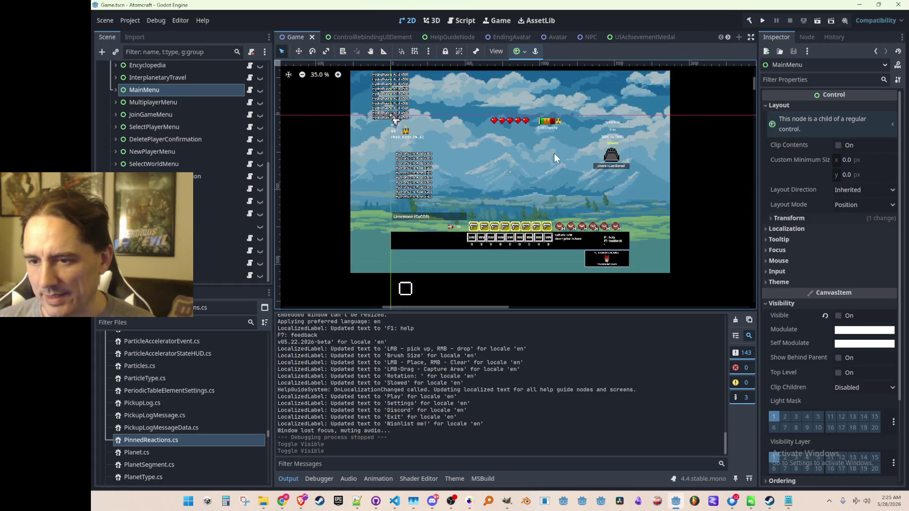
key("F5")
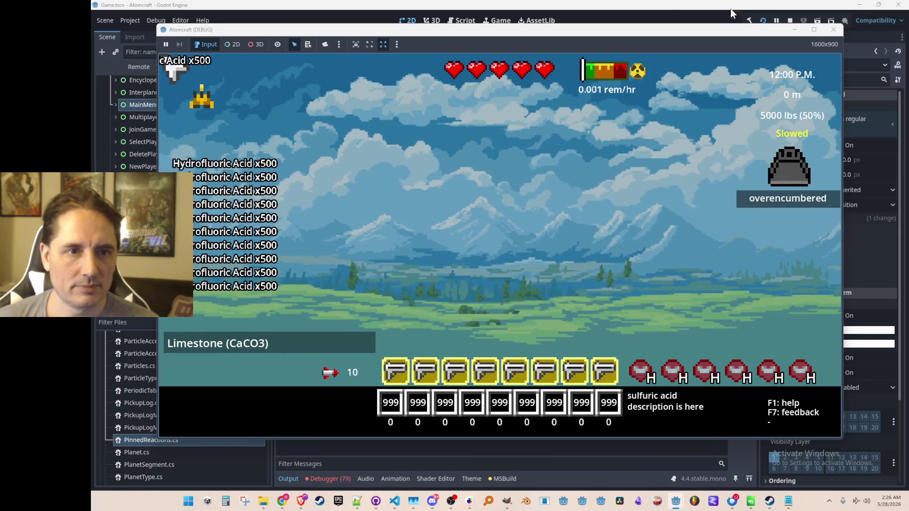
Close the Atomcraft window and open the KeyNotFoundException error's source in LocalizedLabel.UpdateFontSize
left_click(790, 21)
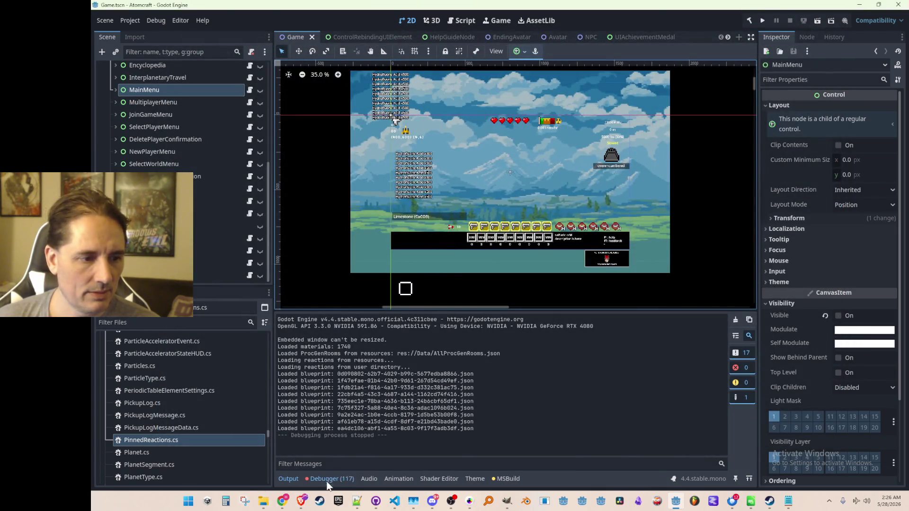
mouse_move(561, 355)
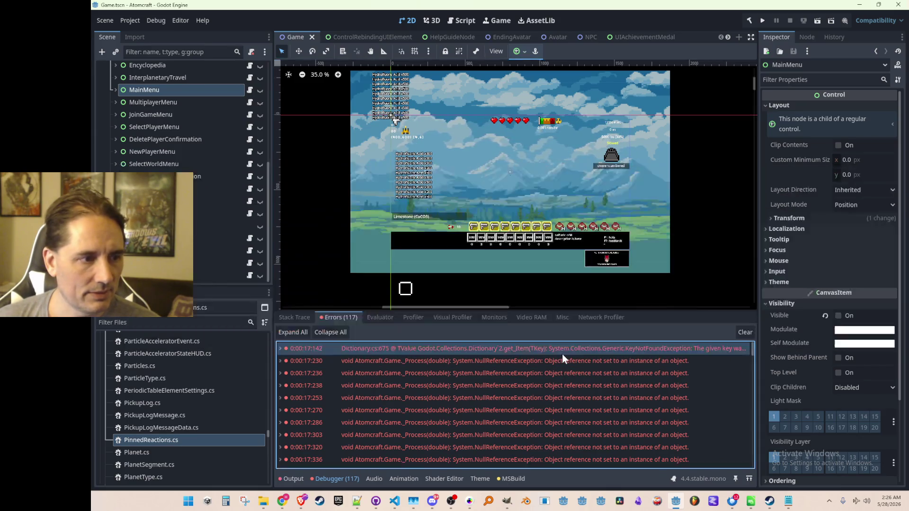
double_click(561, 398)
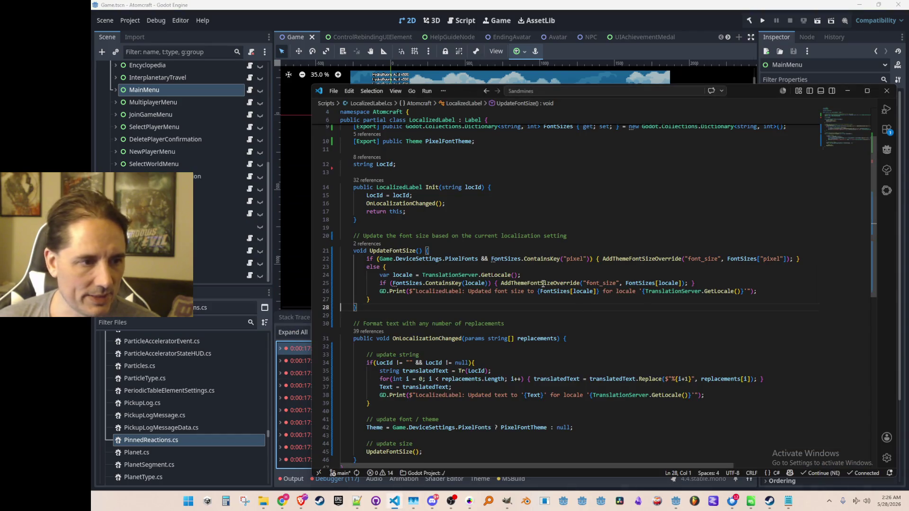
Comment out the GD.Print FontSizes[locale] log line in UpdateFontSize with //
left_click(570, 292)
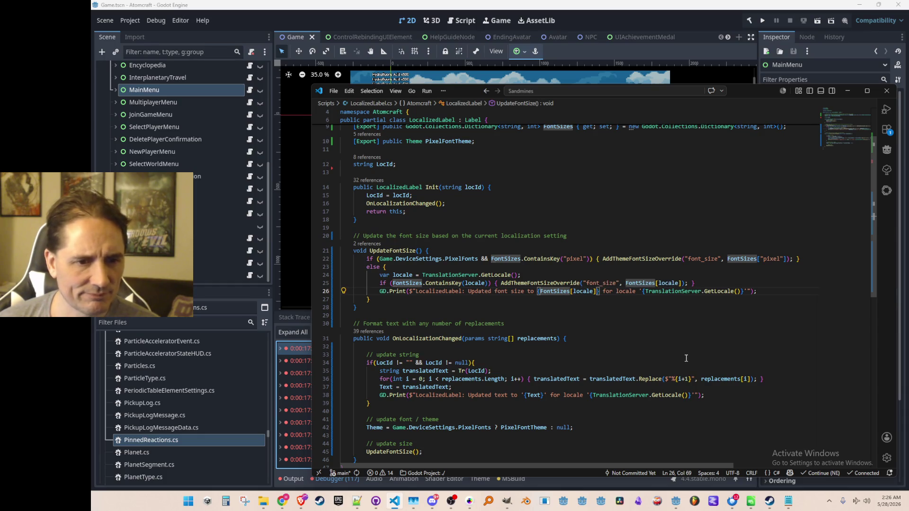
key("Up")
key("Down")
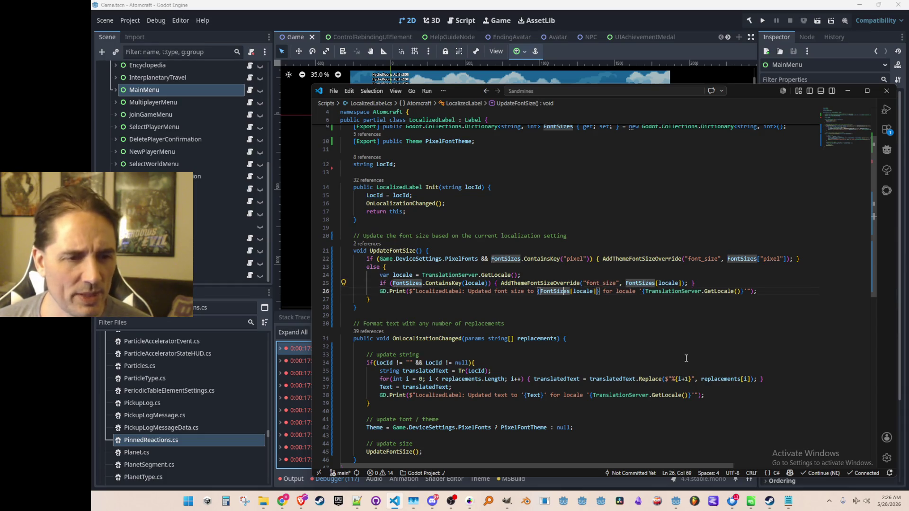
key("End")
key("Up")
key("Home")
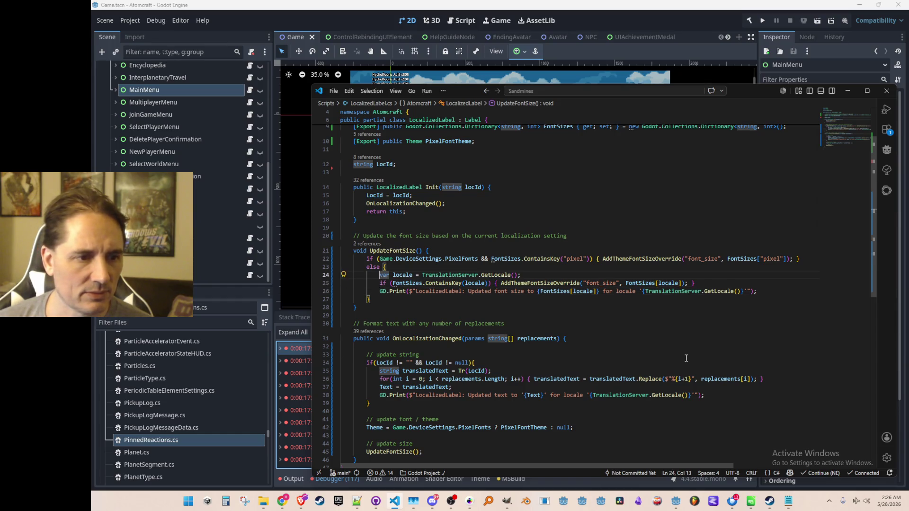
key("Down")
type("//")
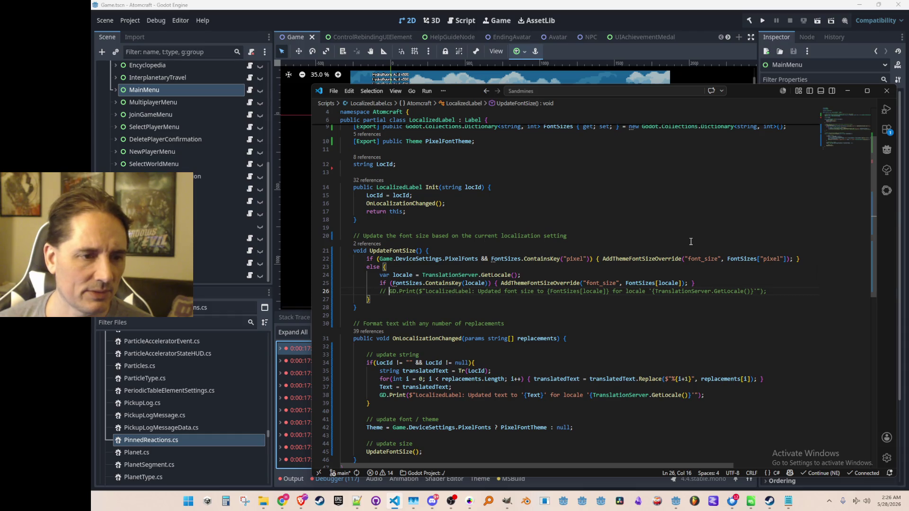
left_click(654, 14)
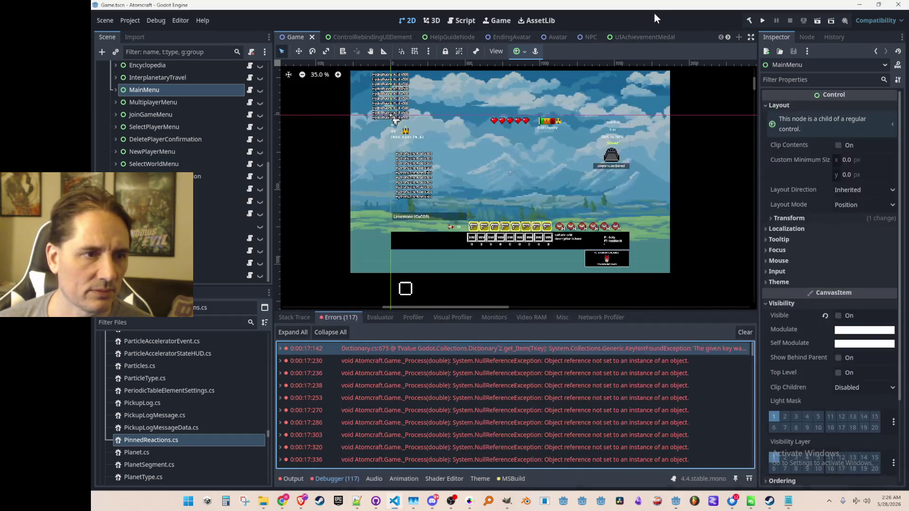
Make MainMenu visible, select ButtonSinglePlayer's Label, and start a .NET build of the C# project
left_click(115, 90)
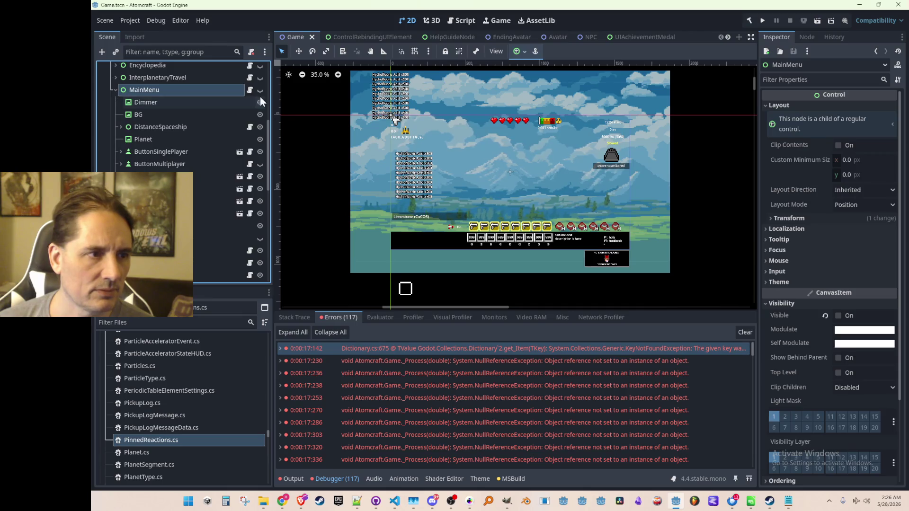
left_click(258, 92)
left_click(141, 127)
left_click(119, 128)
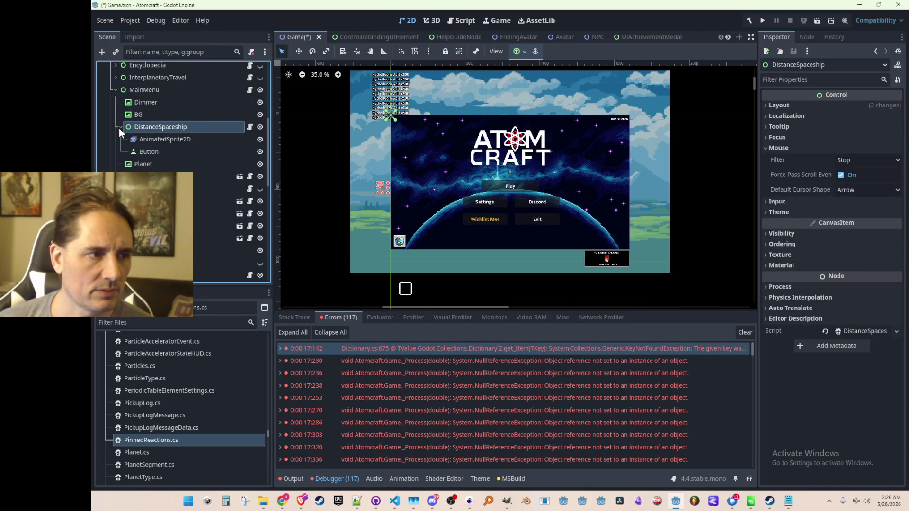
left_click(119, 128)
left_click(121, 152)
left_click(146, 164)
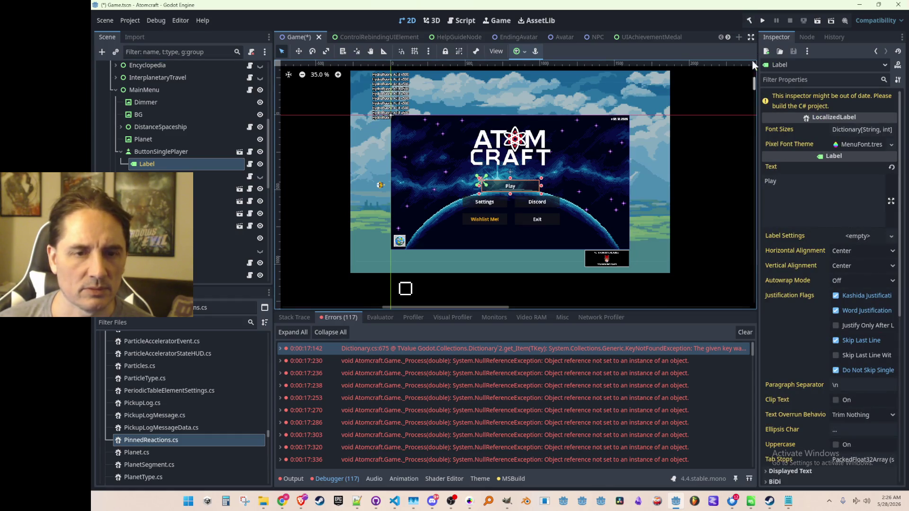
left_click(749, 21)
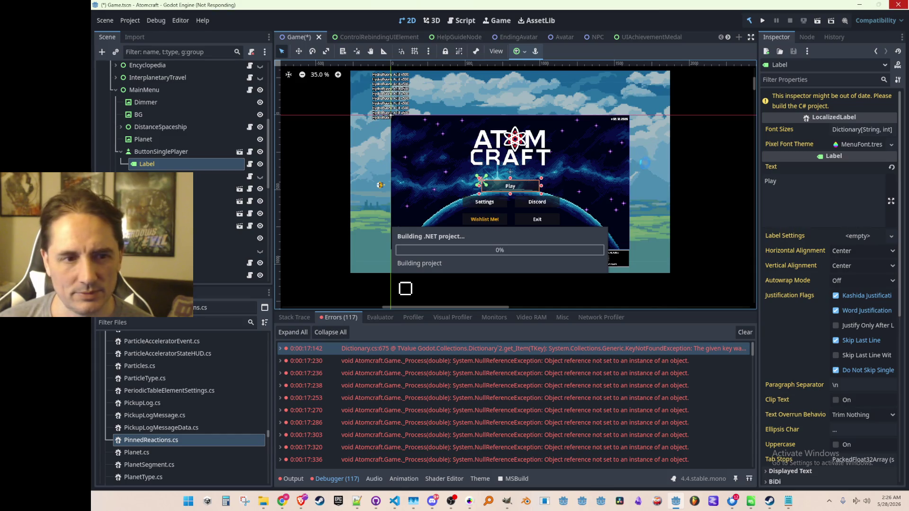
Cancel the accidental Background sprite move, keeping it at 0, 0
left_click(631, 174)
mouse_move(631, 174)
left_mouse_down()
mouse_move(639, 190)
mouse_move(655, 180)
left_mouse_up()
right_click(655, 180)
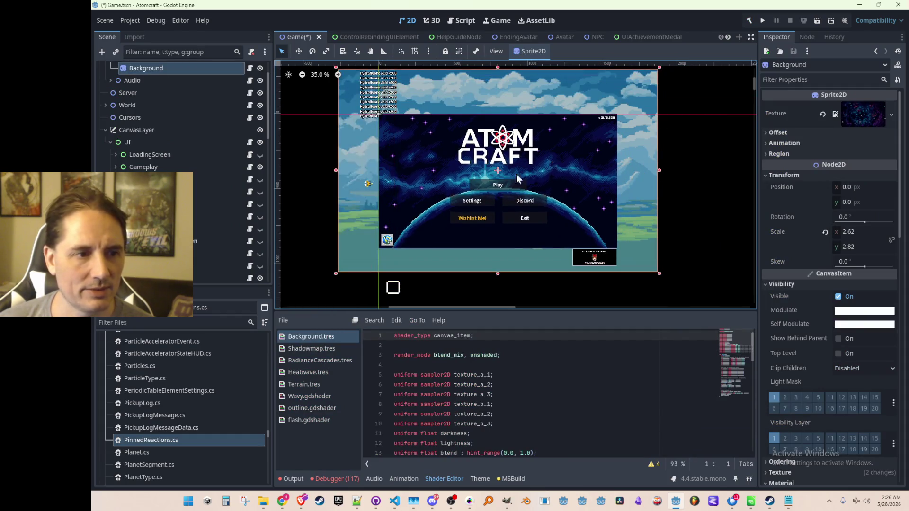
scroll(571, 161, "down", 1)
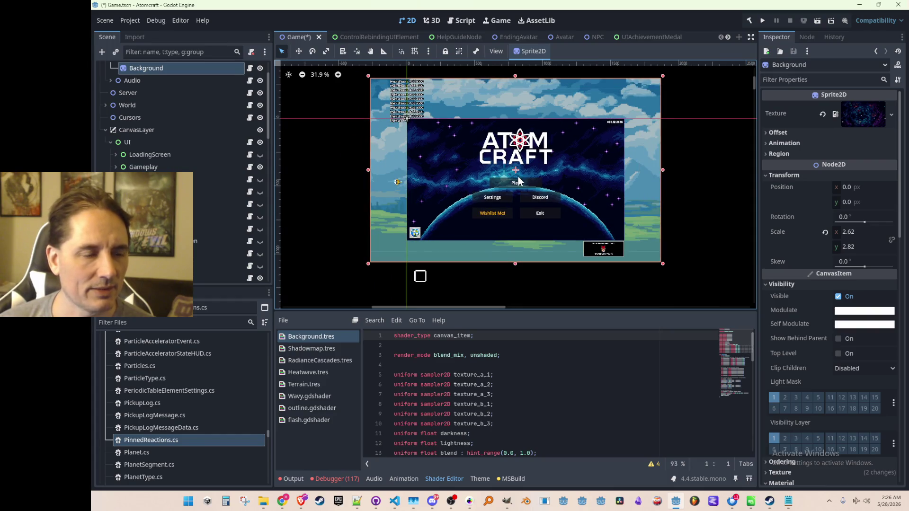
Restore the main menu overlay, save the Game scene, and pick the Play button on the canvas
key("ctrl+z")
key("ctrl+shift+z")
key("ctrl+s")
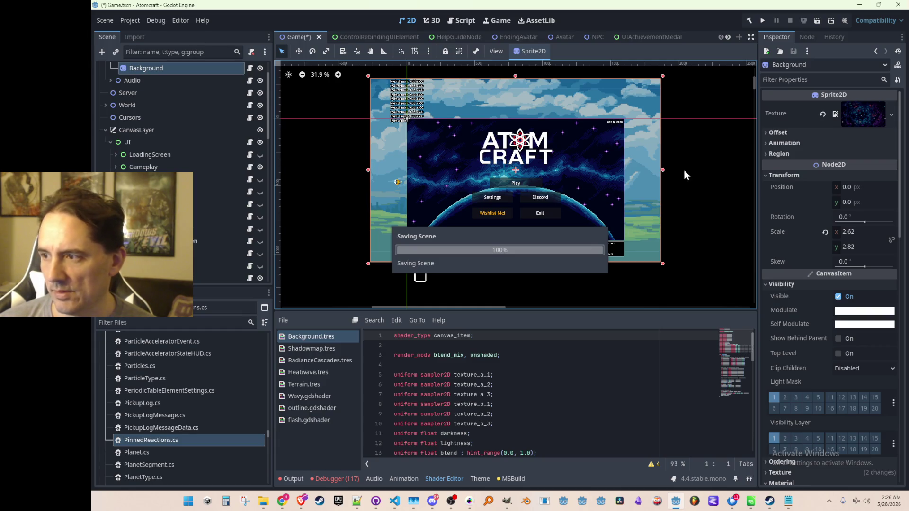
left_click(684, 169)
scroll(652, 206, "up", 1)
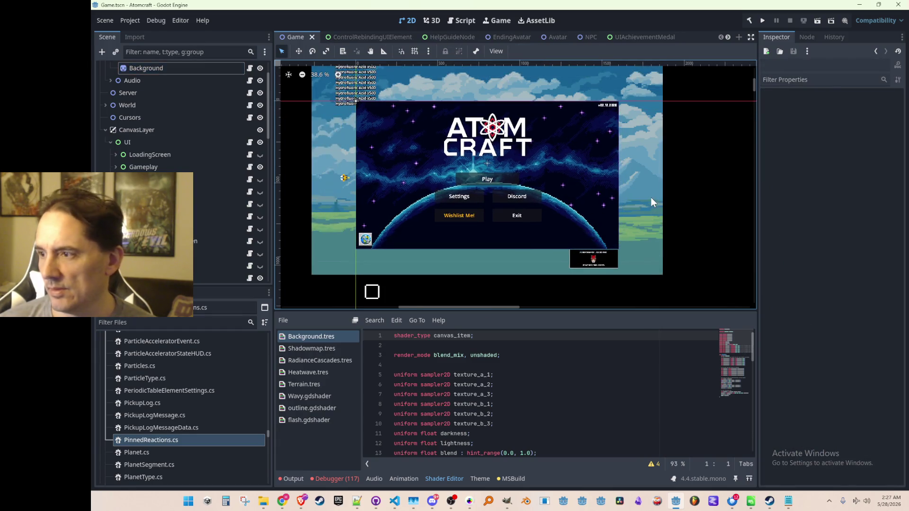
scroll(652, 201, "up", 1)
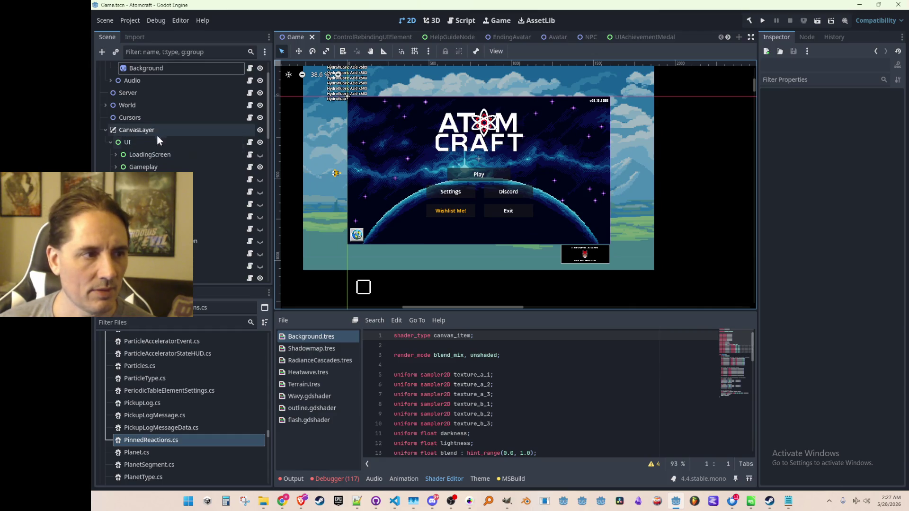
left_click(465, 178)
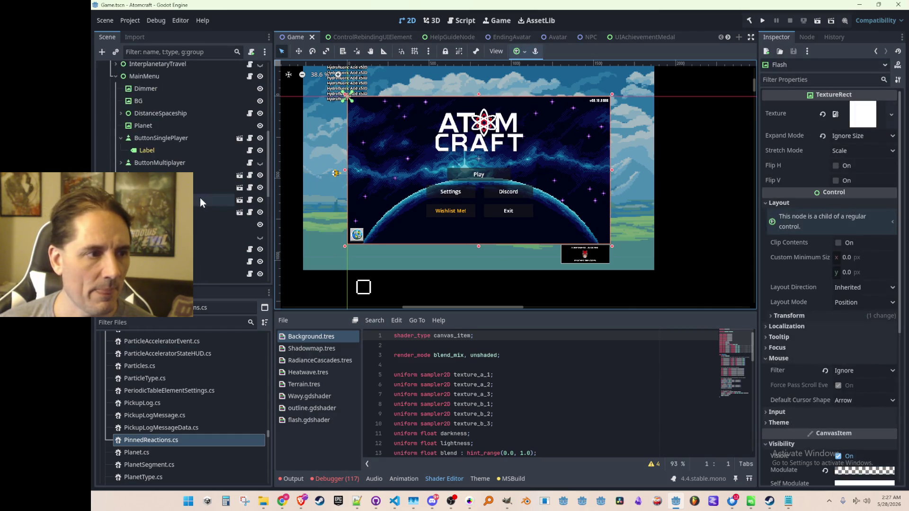
Inspect the Play label's Font Sizes dictionary, including the en font size entry
left_click(185, 151)
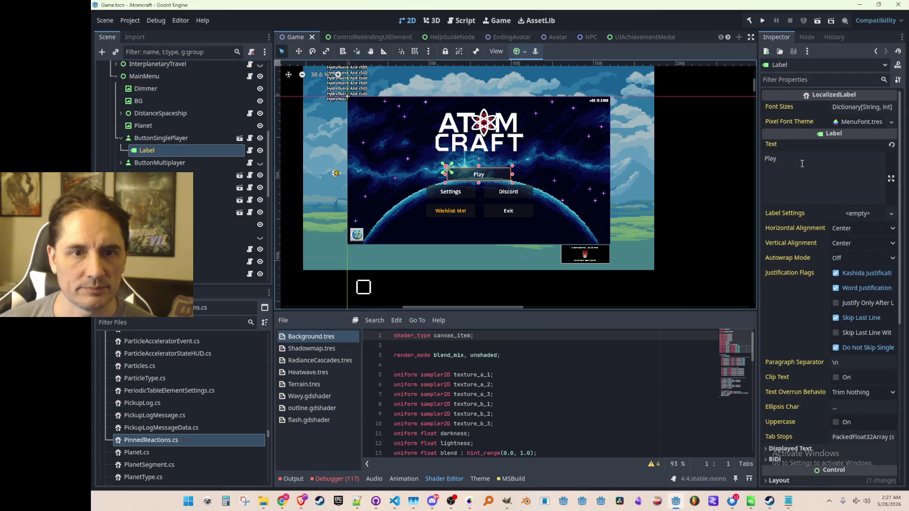
left_click(853, 107)
left_click(851, 106)
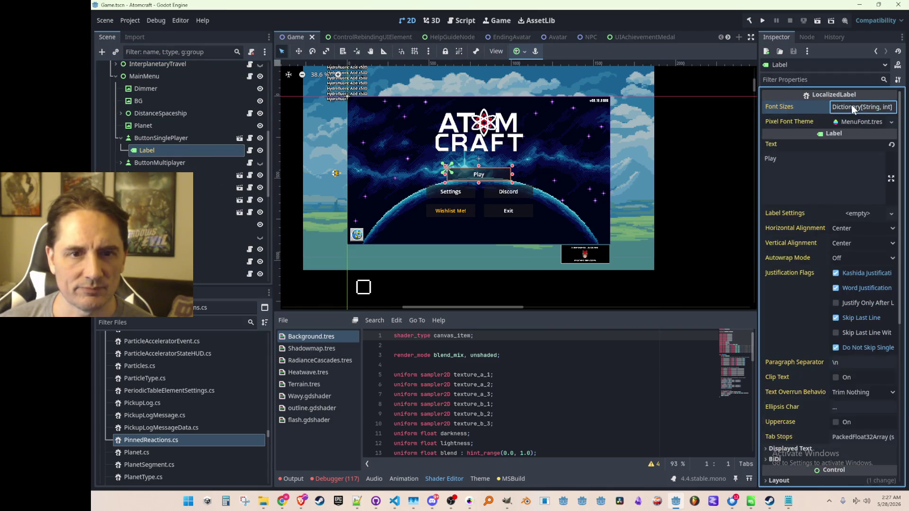
left_click(840, 107)
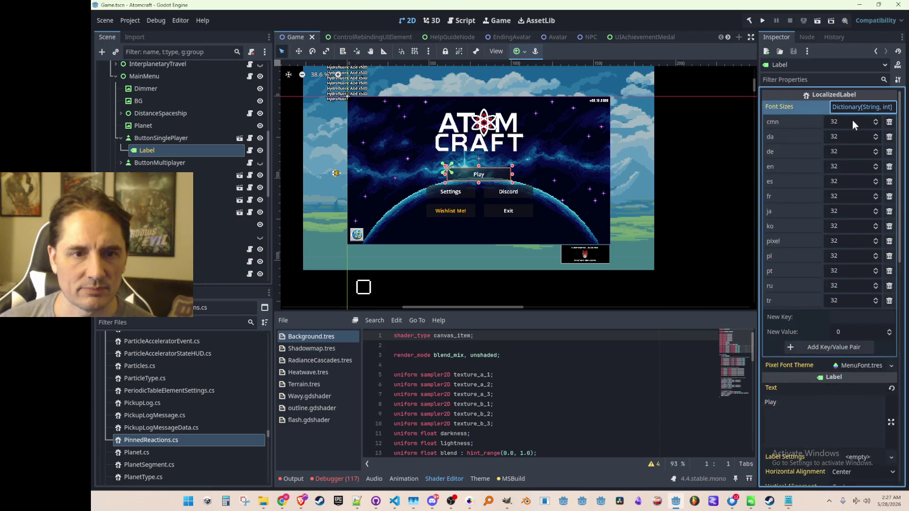
left_click(850, 168)
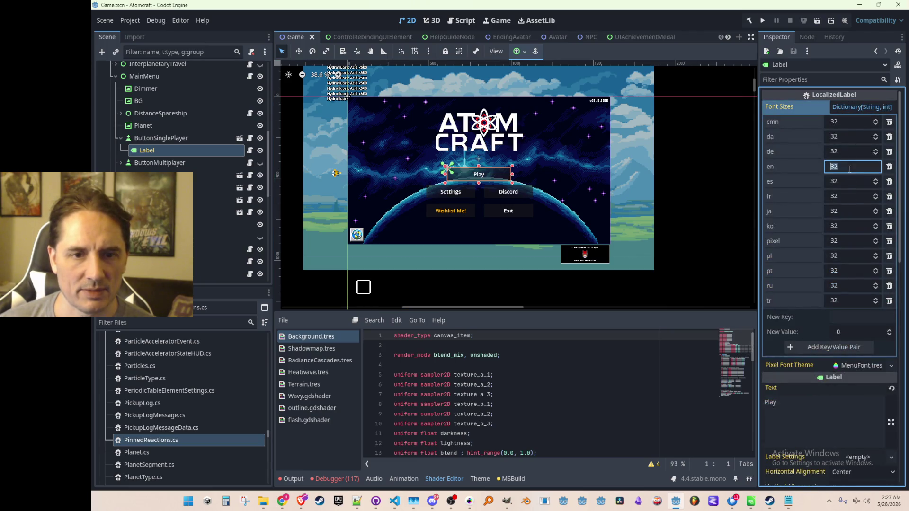
left_click(850, 107)
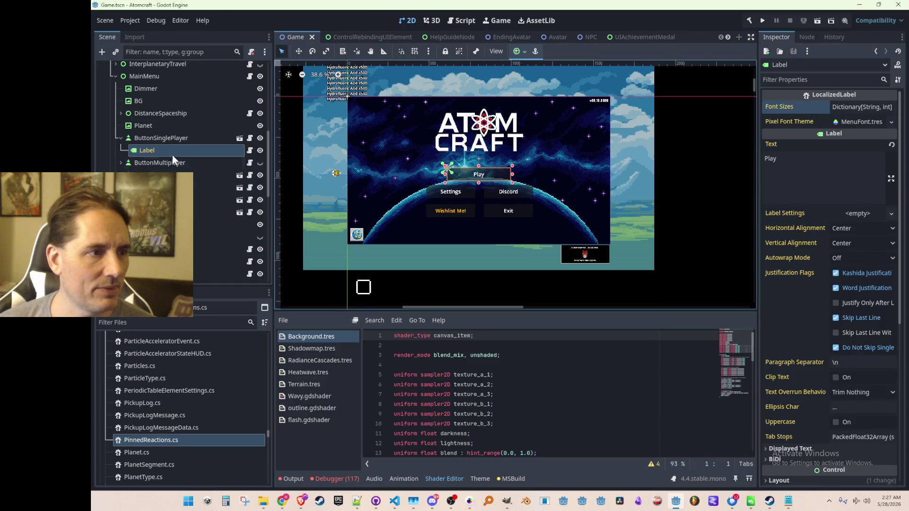
Open ButtonSinglePlayer's BasicButton scene and select its Label
left_click(234, 138)
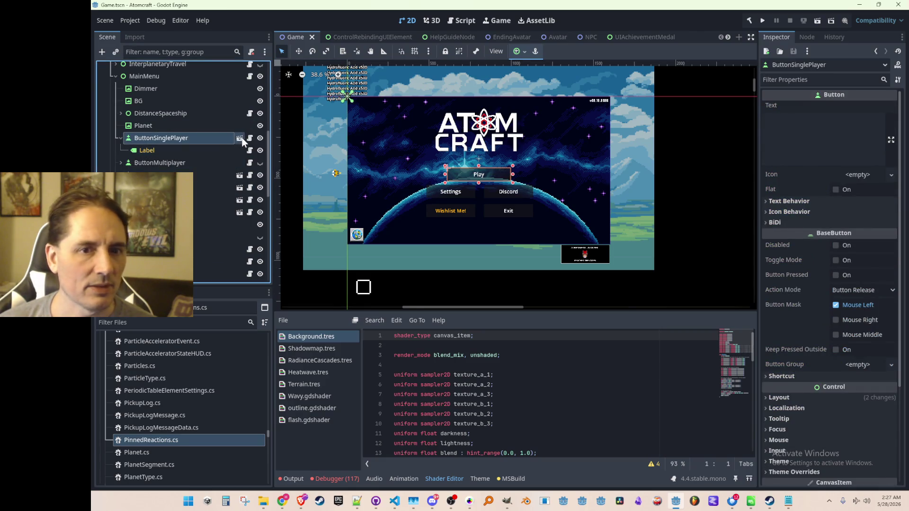
left_click(239, 139)
left_click(165, 69)
left_click(164, 79)
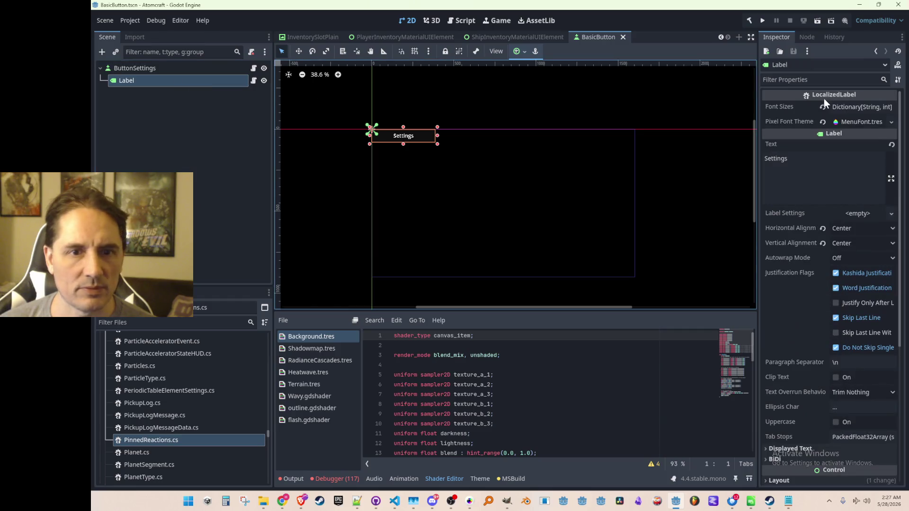
Copy the BasicButton Label's Font Sizes value with Copy Value, then switch to the Game scene
left_click(846, 108)
right_click(797, 106)
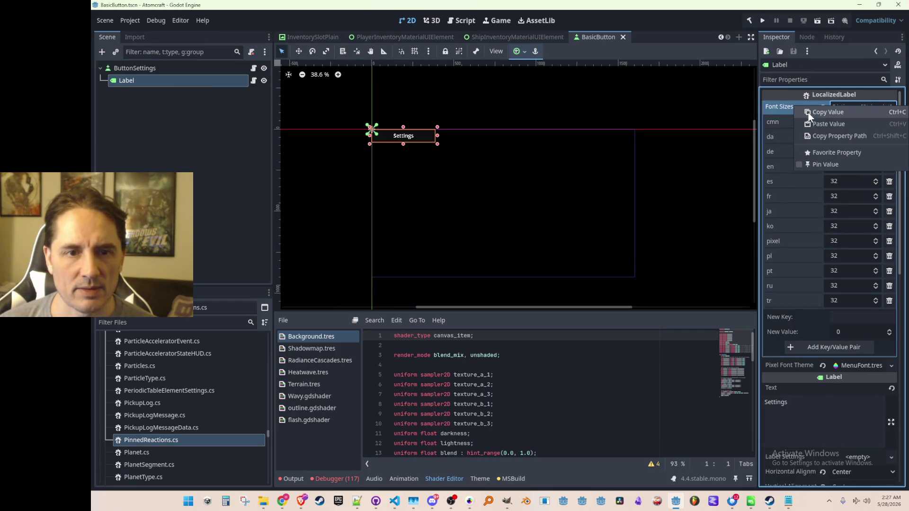
left_click(808, 113)
left_click(847, 109)
scroll(311, 42, "up", 3)
scroll(307, 38, "up", 3)
left_click(289, 34)
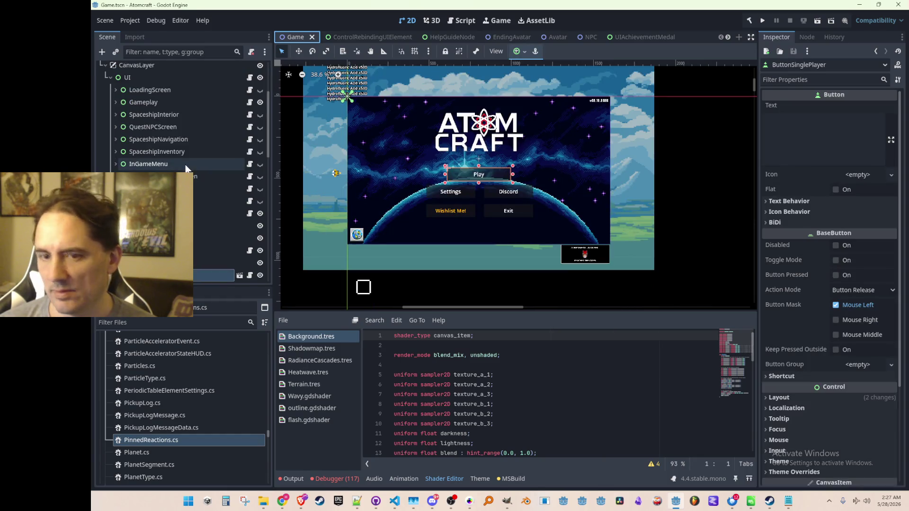
Select the Label under ButtonSinglePlayer in the Game scene
scroll(185, 168, "down", 5)
left_click(213, 178)
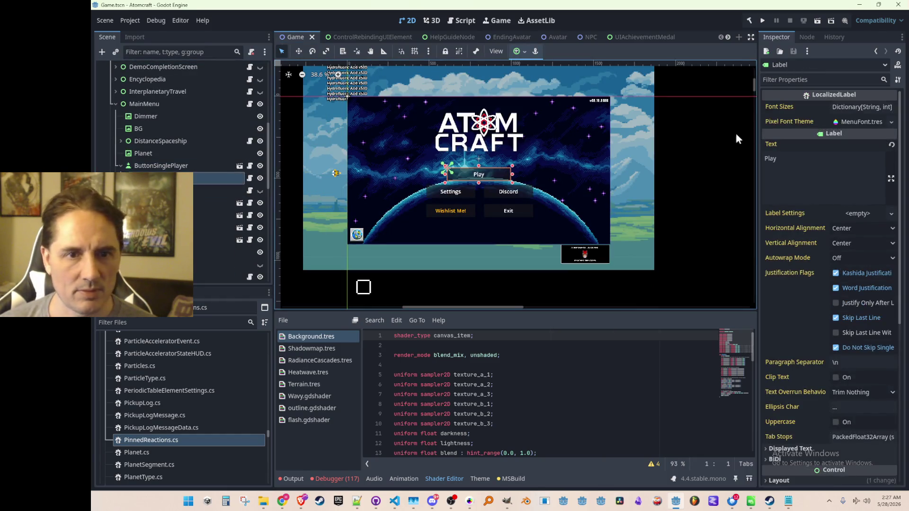
left_click(805, 107)
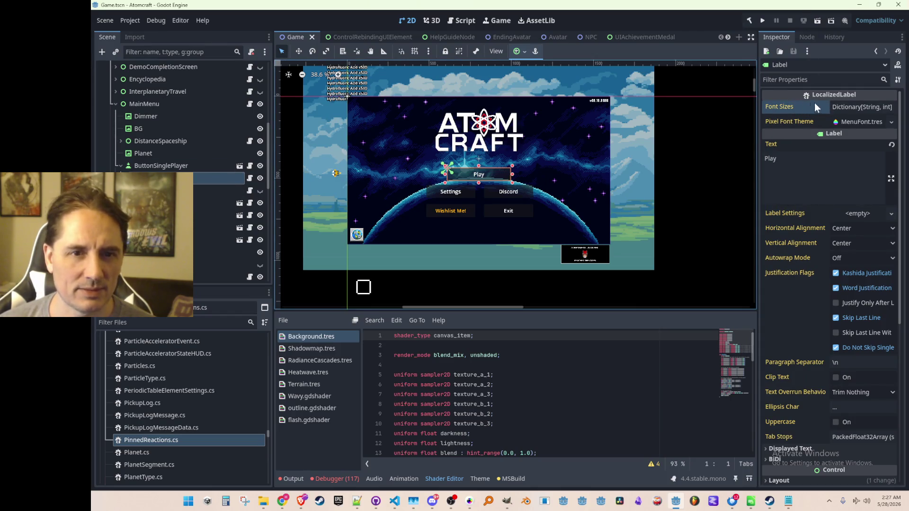
right_click(179, 168)
left_click(179, 168)
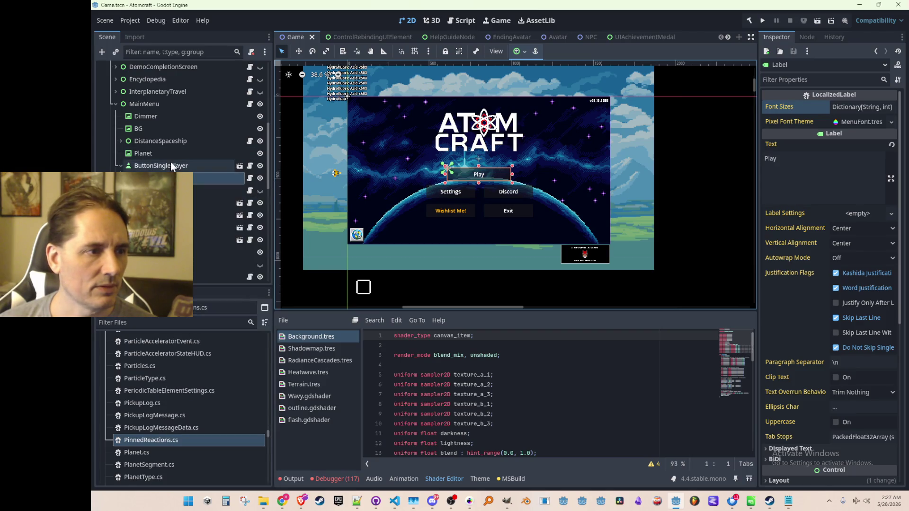
left_click(179, 178)
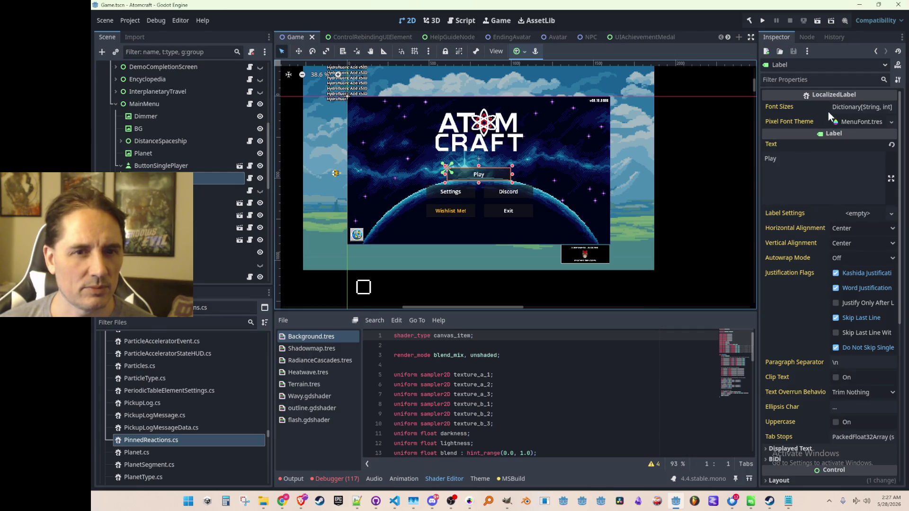
Paste the copied Font Sizes into the Play label, save the Game scene, and run the project
right_click(812, 109)
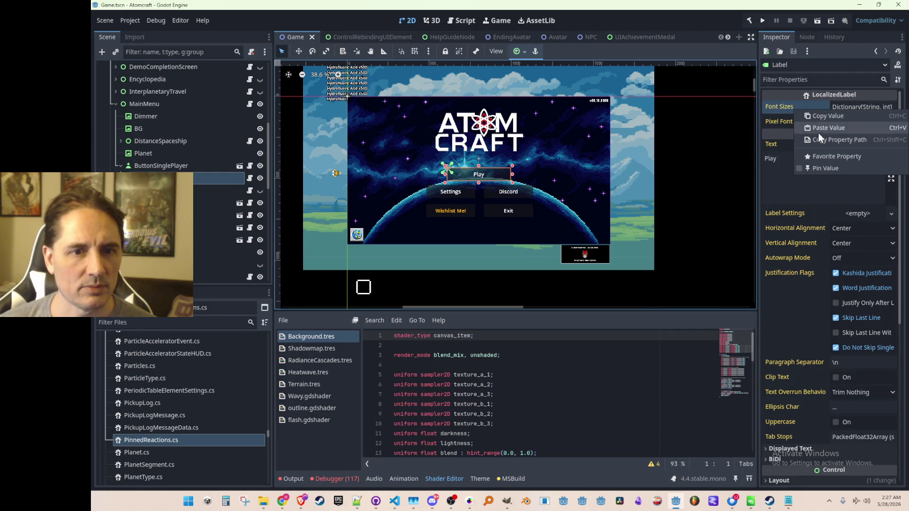
left_click(819, 129)
left_click(846, 106)
left_click(846, 106)
left_click(845, 106)
key("ctrl+s")
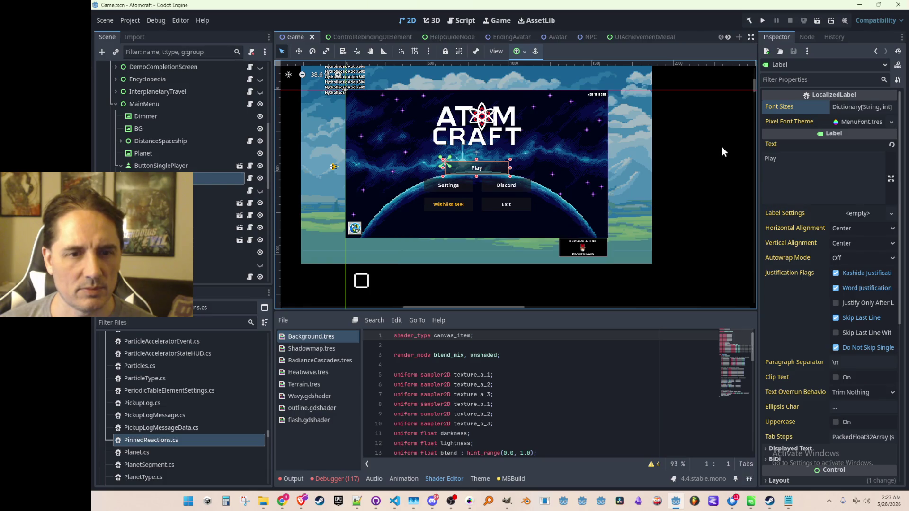
left_click(762, 21)
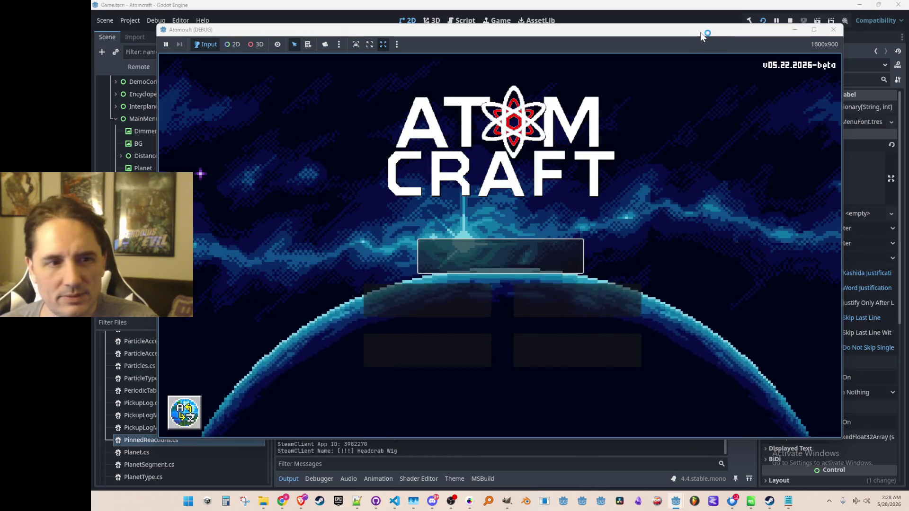
Close the Atomcraft debug window, read the LocalizedLabel messages in Output, then switch to VS Code
left_click(790, 21)
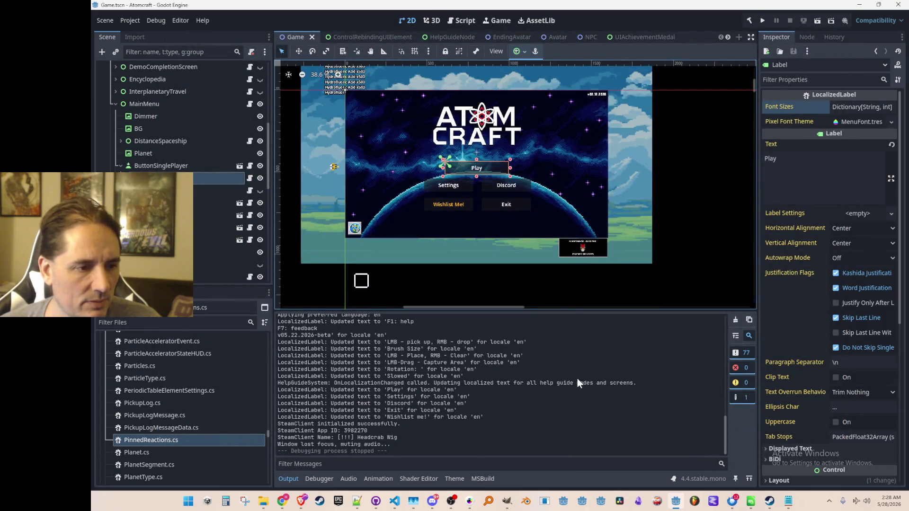
scroll(574, 377, "up", 2)
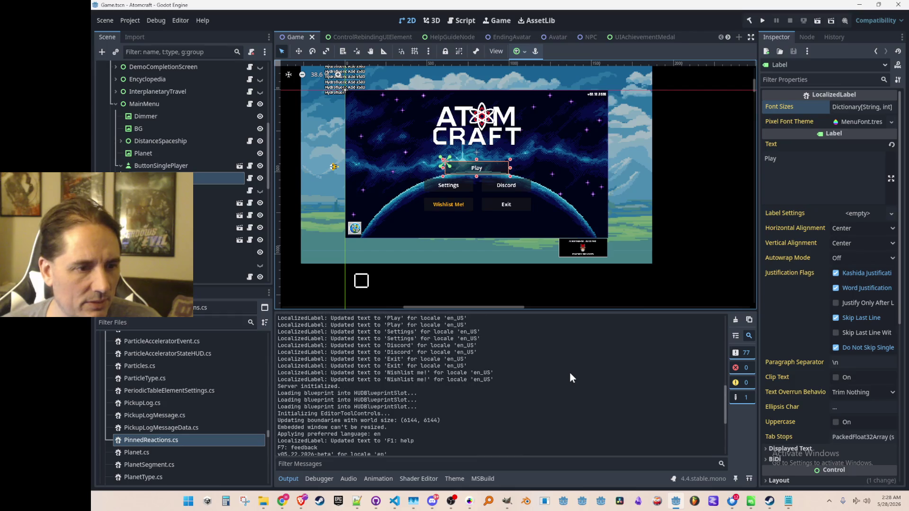
scroll(570, 377, "up", 2)
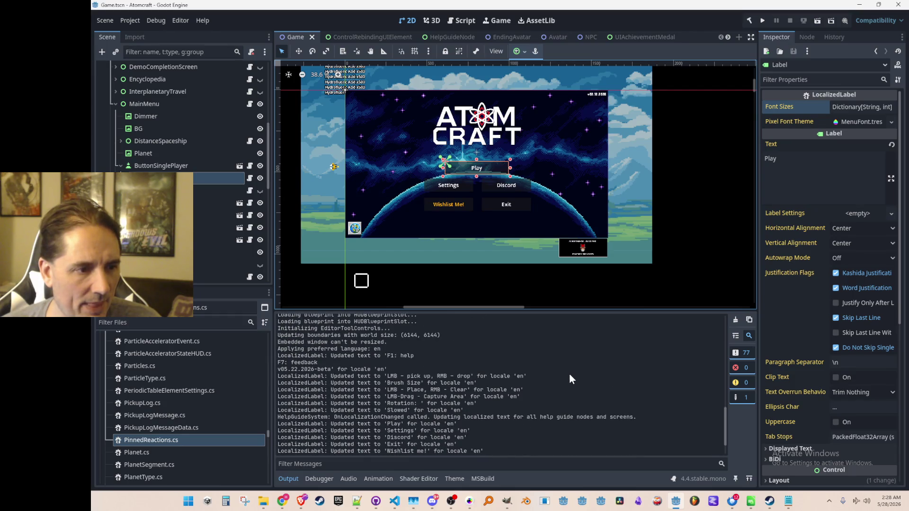
scroll(571, 376, "up", 10)
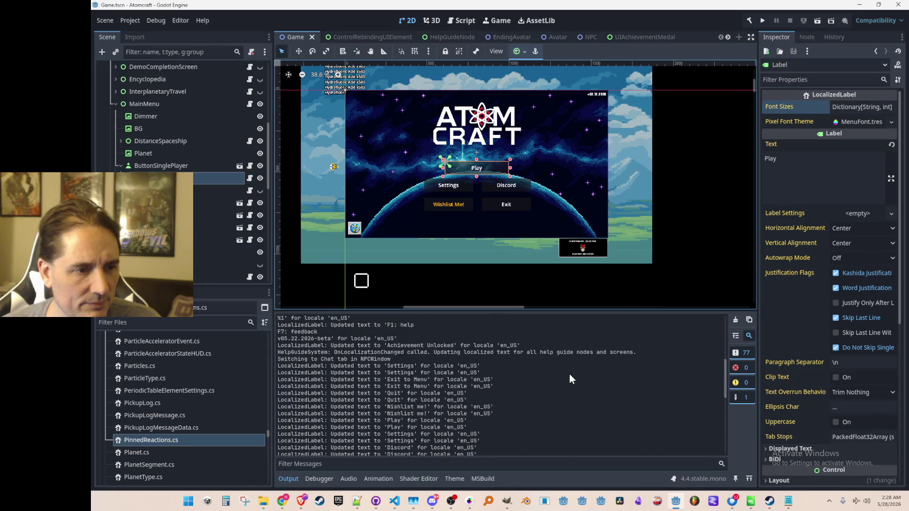
scroll(570, 375, "down", 4)
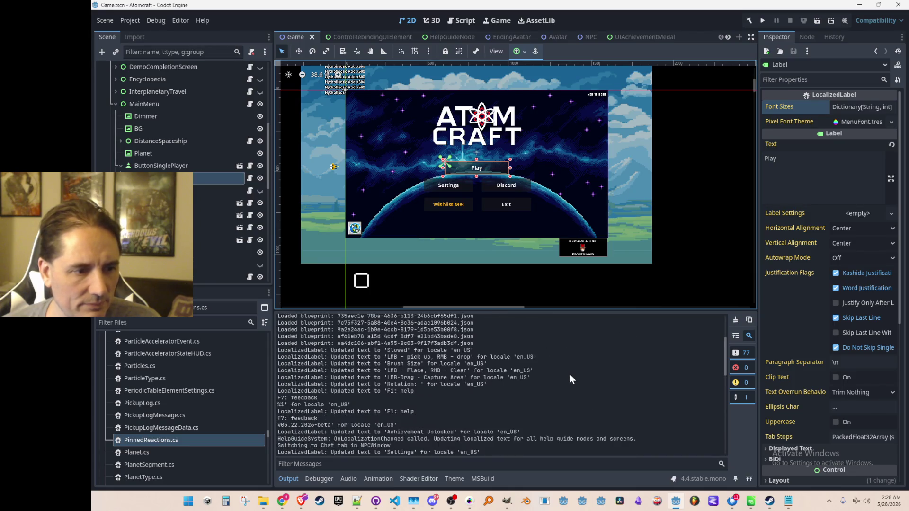
key("alt+Tab")
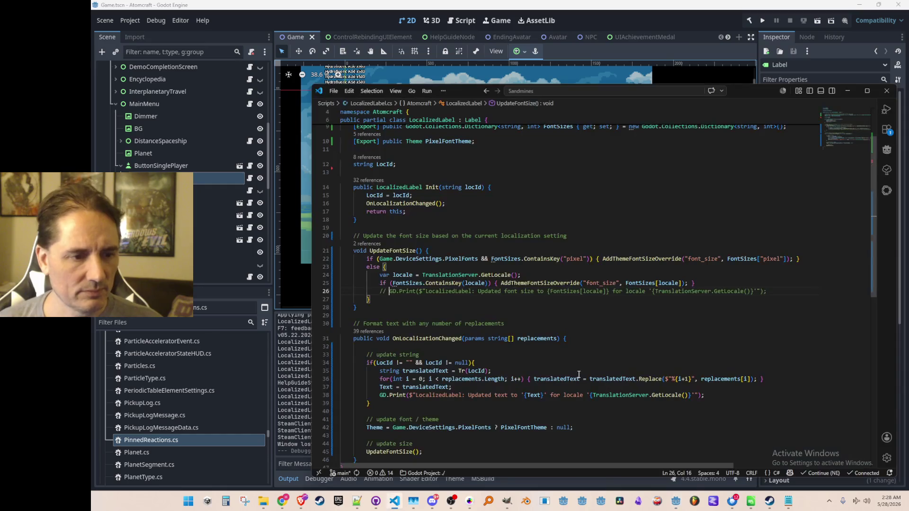
Remove the old font-size log line and add an else warning for locales missing from FontSizes
key("ctrl+slash")
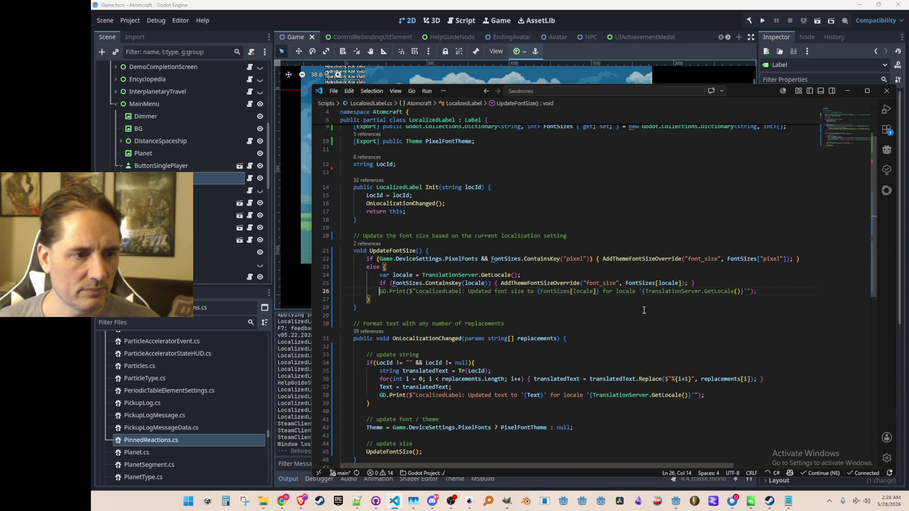
key("shift+End")
key("Delete")
key("shift+Home")
key("BackSpace")
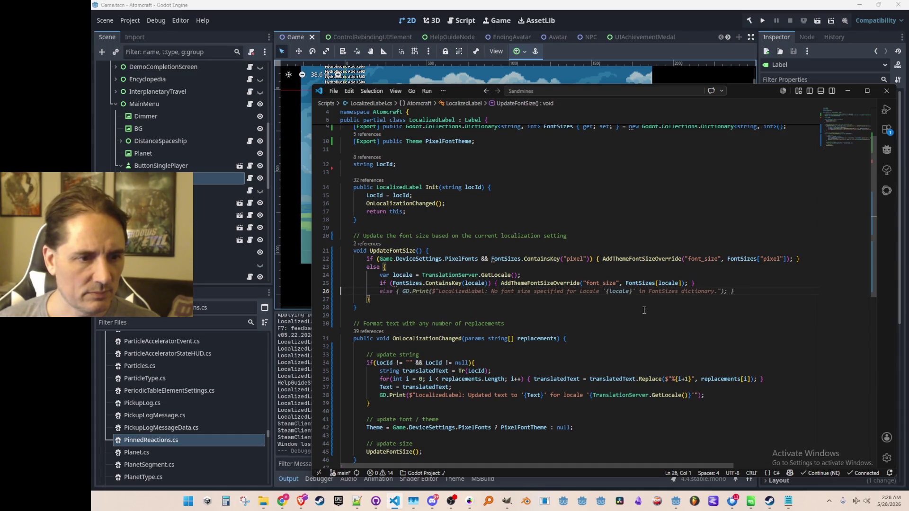
key("Tab")
Wrap the font-size override in its own block and log the applied size with its locale
key("Up")
key("Left")
key("Left")
key("Left")
key("ctrl+Left")
key("ctrl+Left")
key("ctrl+Left")
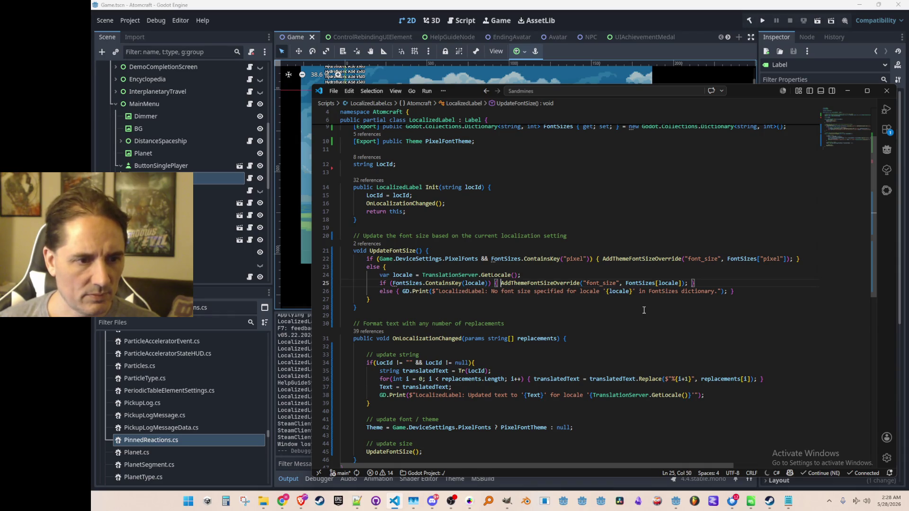
key("Return")
key("End")
key("Left")
key("Left")
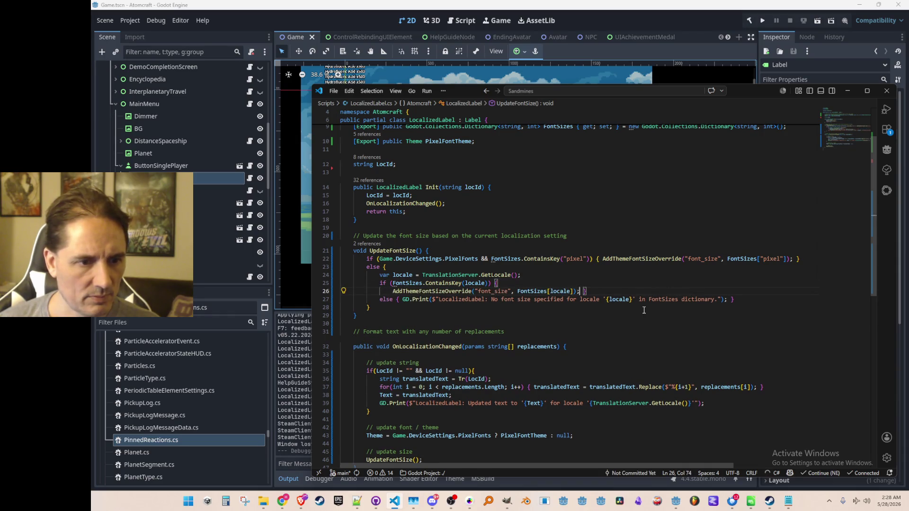
key("Return")
key("Return")
key("Tab")
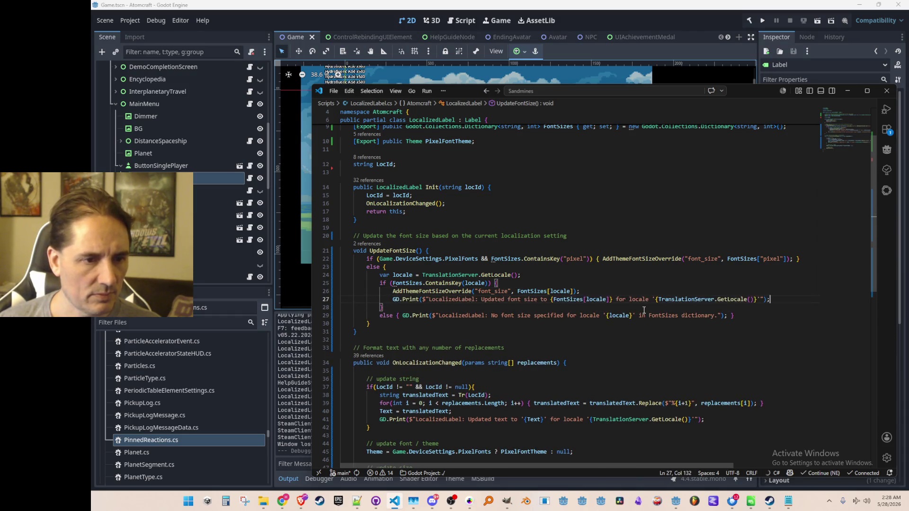
key("Home")
key("Home")
key("Up")
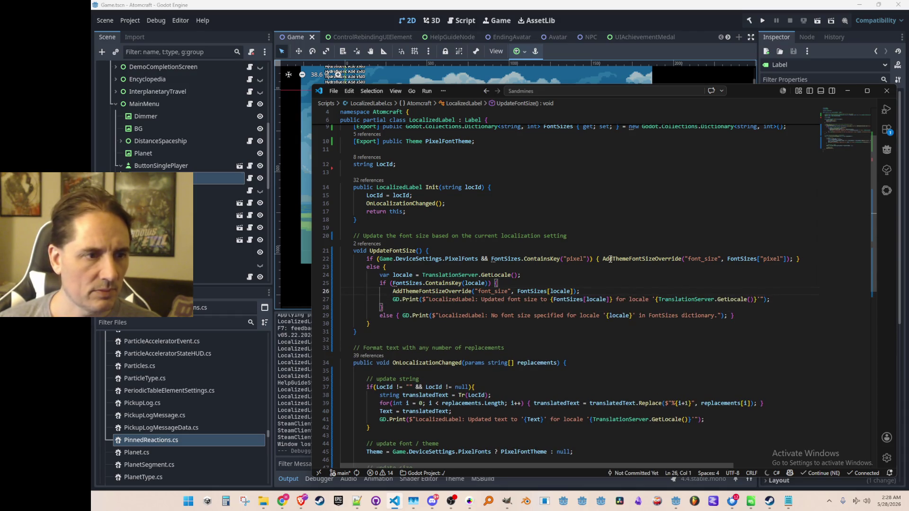
Back in Godot, save the Game scene
left_click(714, 18)
scroll(629, 184, "down", 1)
key("ctrl+s")
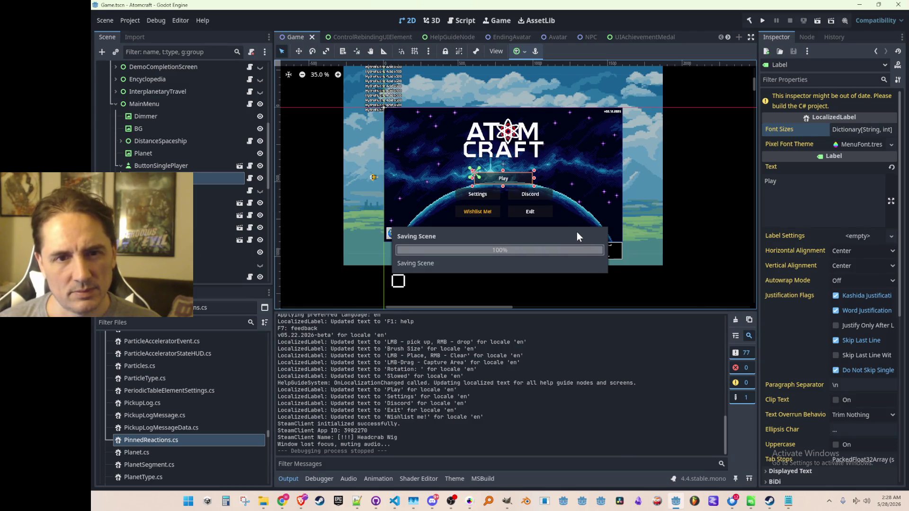
Review the finished LocalizedLabel.cs script and where FontSizes is used
key("alt+Tab")
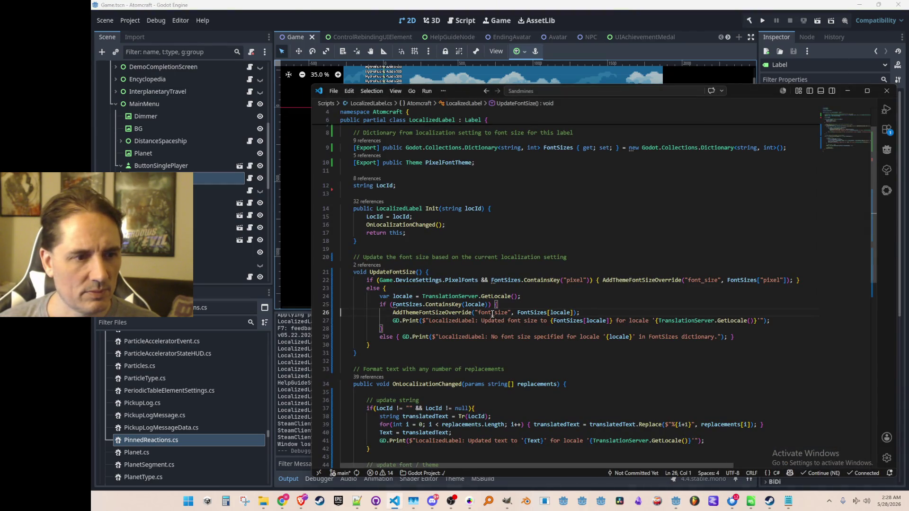
left_click(576, 312)
scroll(573, 266, "down", 2)
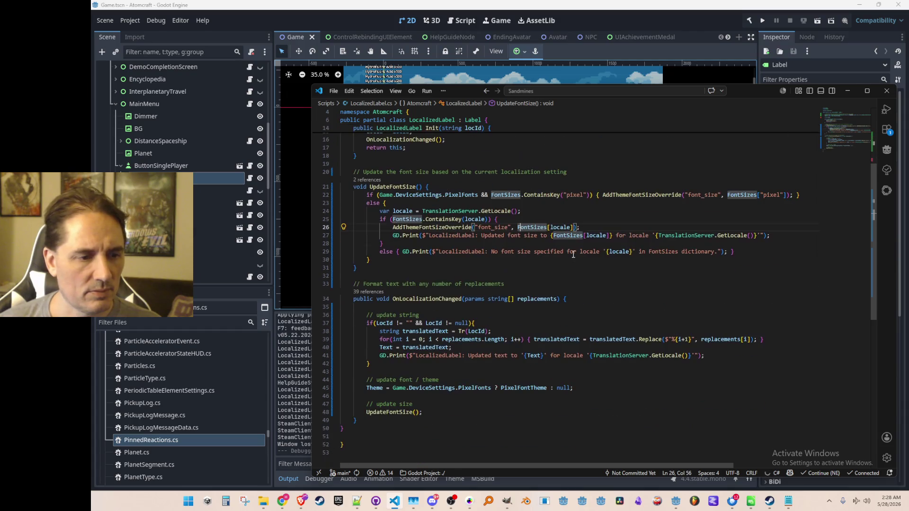
scroll(573, 254, "up", 3)
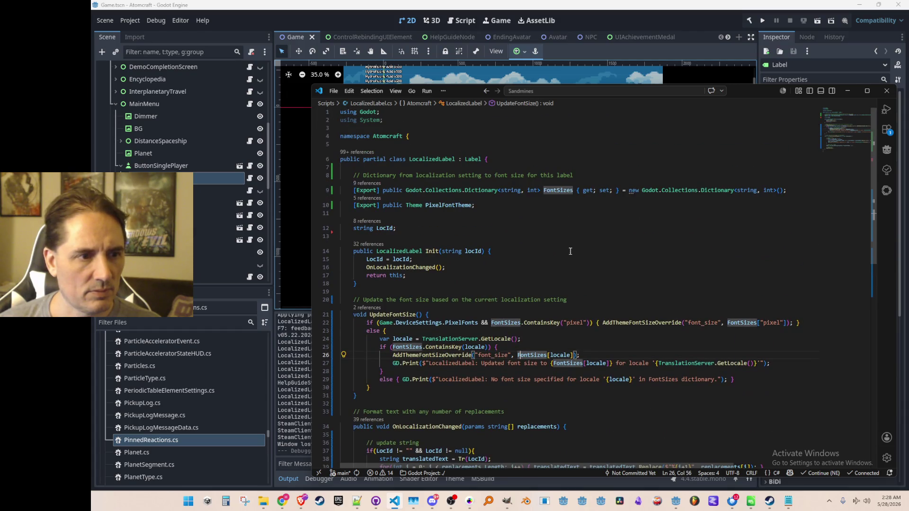
scroll(568, 251, "down", 2)
scroll(561, 244, "down", 3)
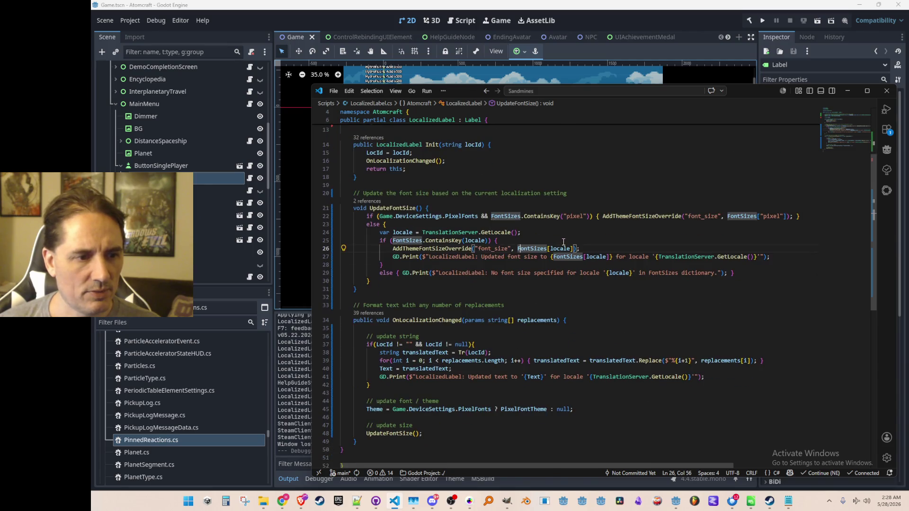
In Godot, hide the MainMenu node in the Game scene and save it
left_click(715, 5)
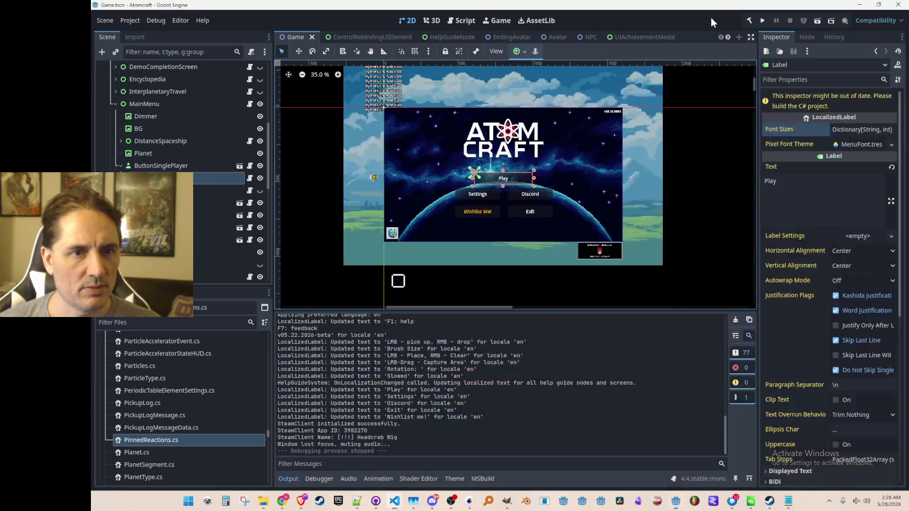
left_click(261, 103)
key("ctrl+s")
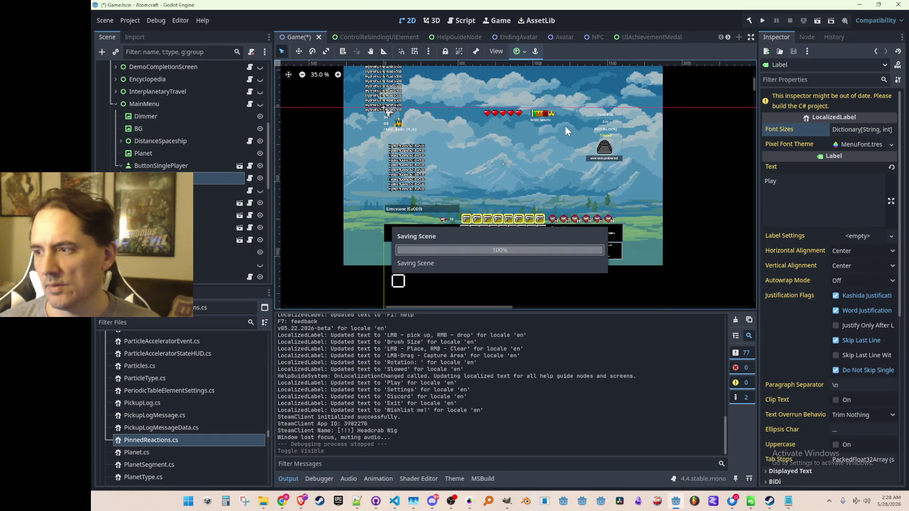
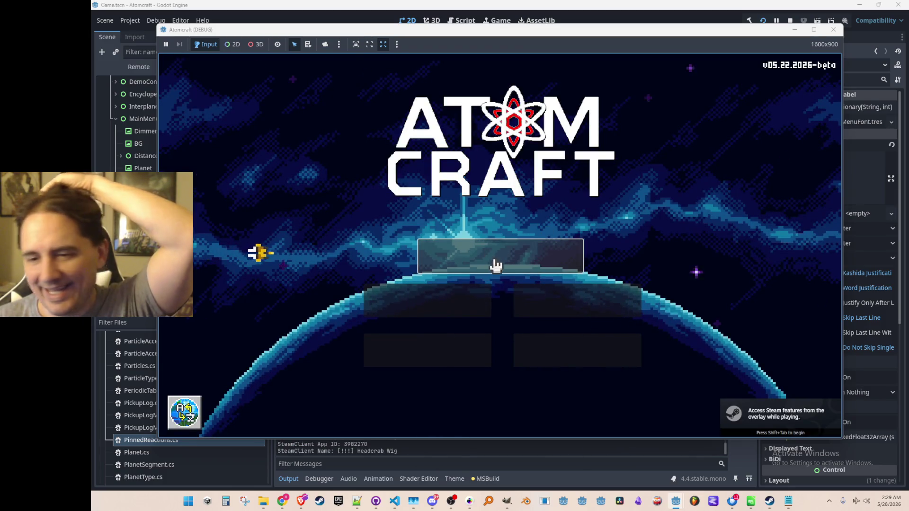
In the running game, switch the language to Spanish and back to English, then open profile selection
left_click(517, 257)
key("Escape")
left_click(422, 251)
left_click(416, 194)
key("Escape")
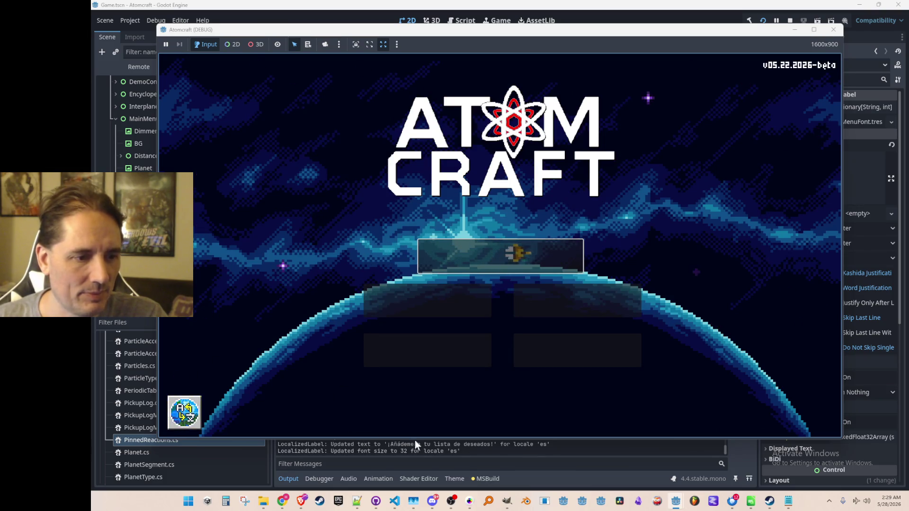
key("Return")
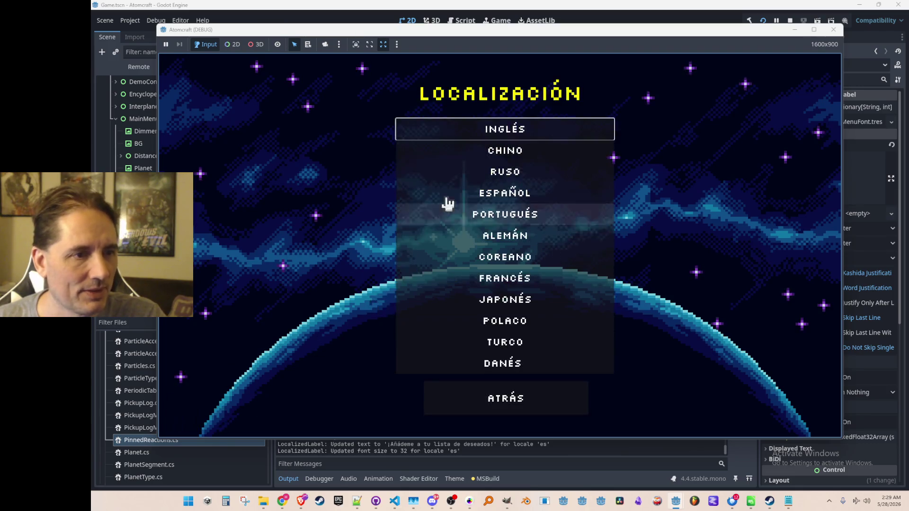
left_click(506, 137)
key("Escape")
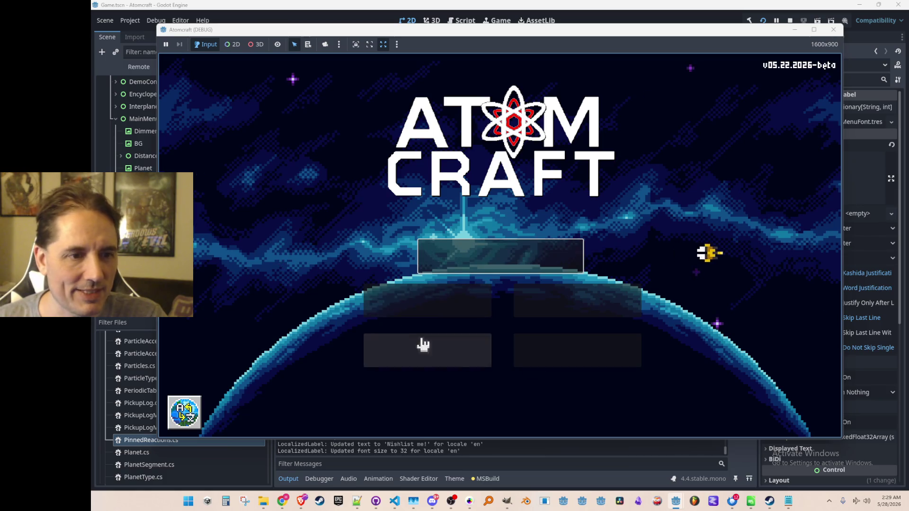
left_click(483, 261)
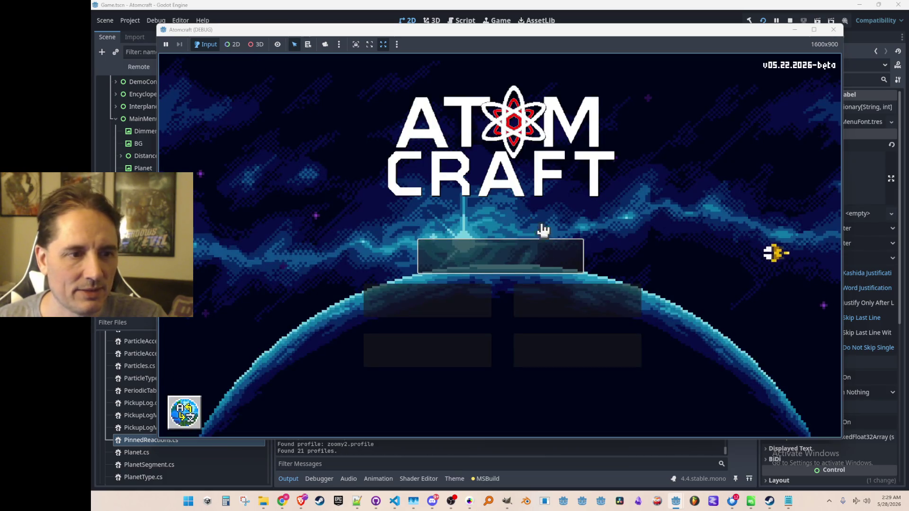
Stop the game and replace the Label's pixel font theme MenuFont.tres with DetailFont.tres
key("F8")
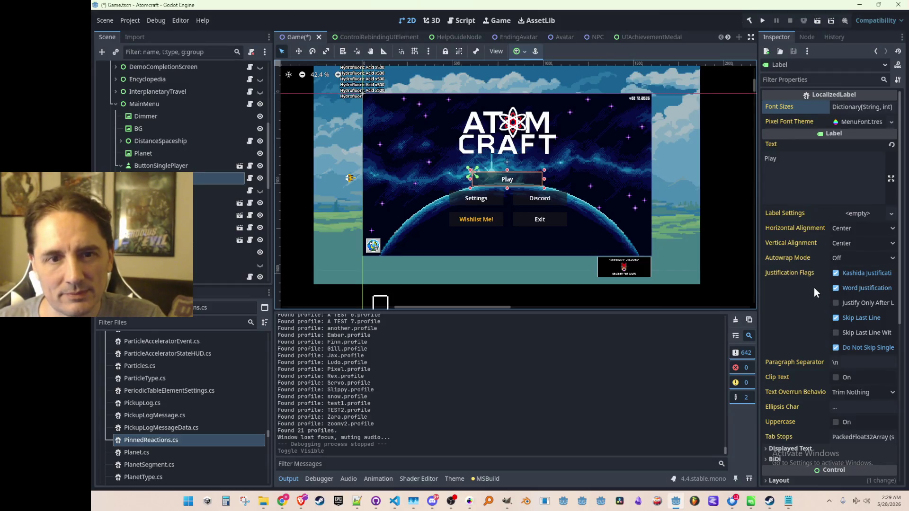
scroll(811, 271, "down", 5)
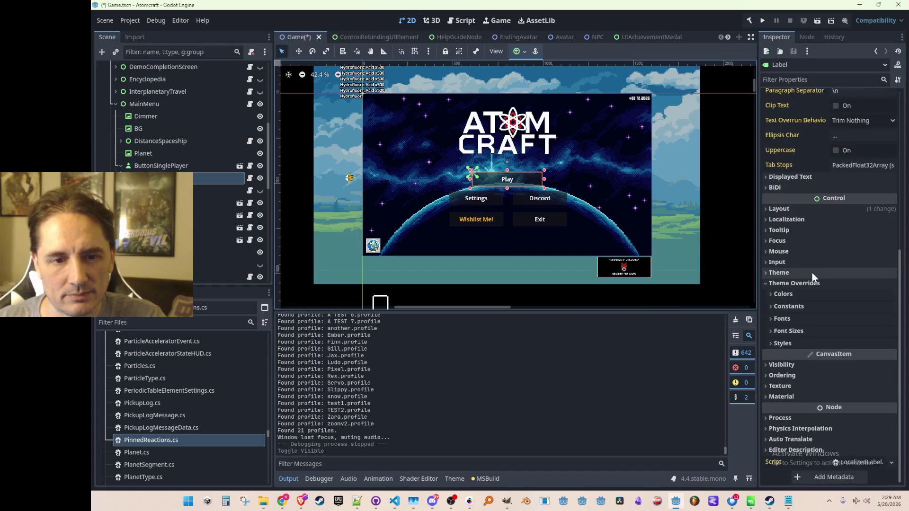
scroll(843, 233, "up", 10)
left_click(859, 122)
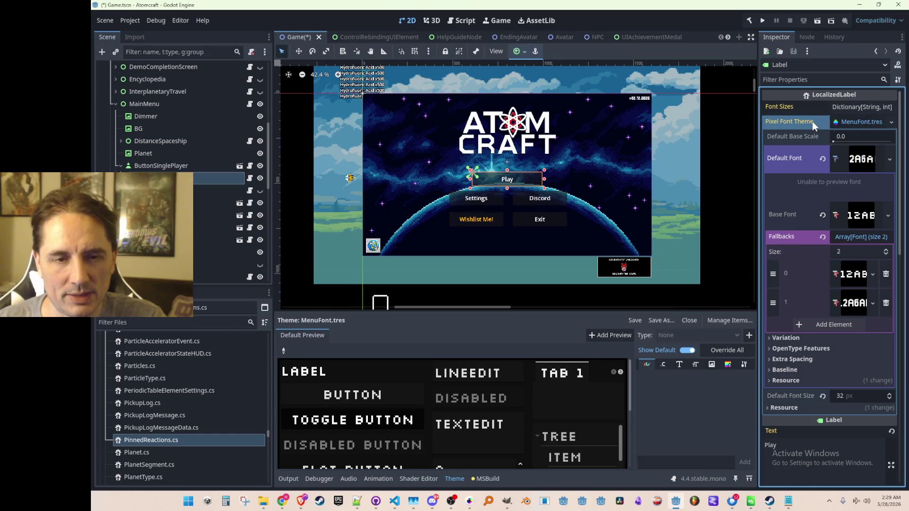
left_click(853, 122)
right_click(871, 119)
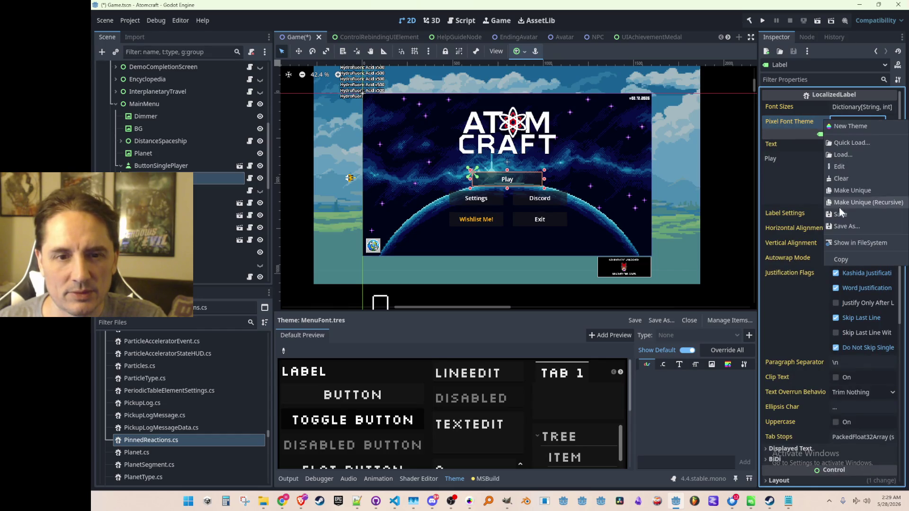
left_click(851, 144)
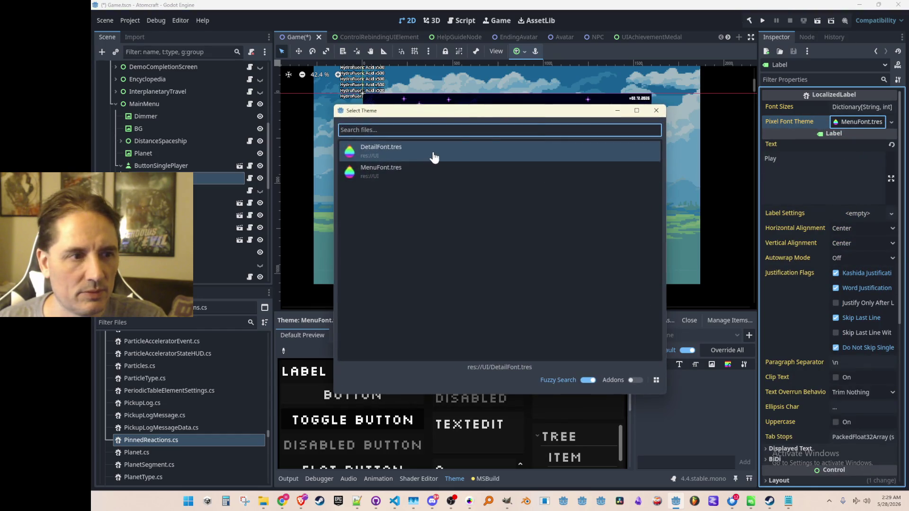
double_click(433, 152)
Save the scene and run the game again
scroll(549, 202, "up", 1)
key("ctrl+s")
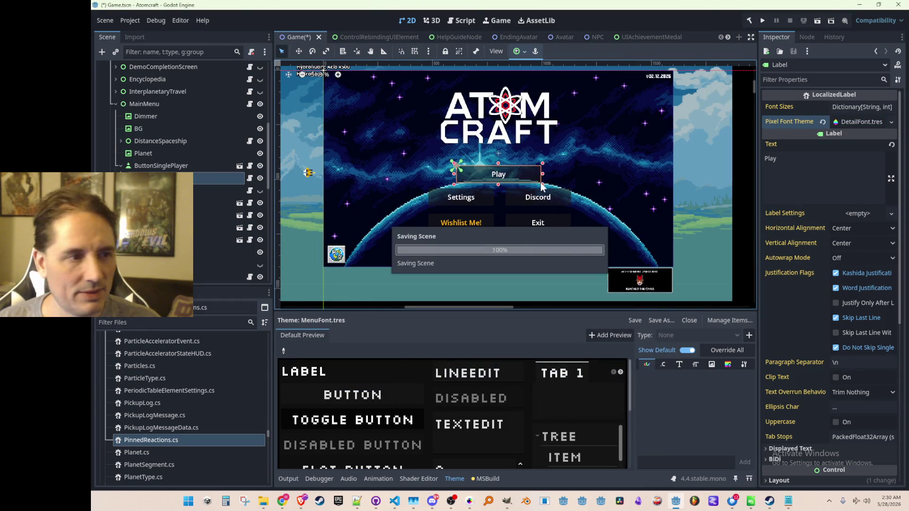
left_click(763, 20)
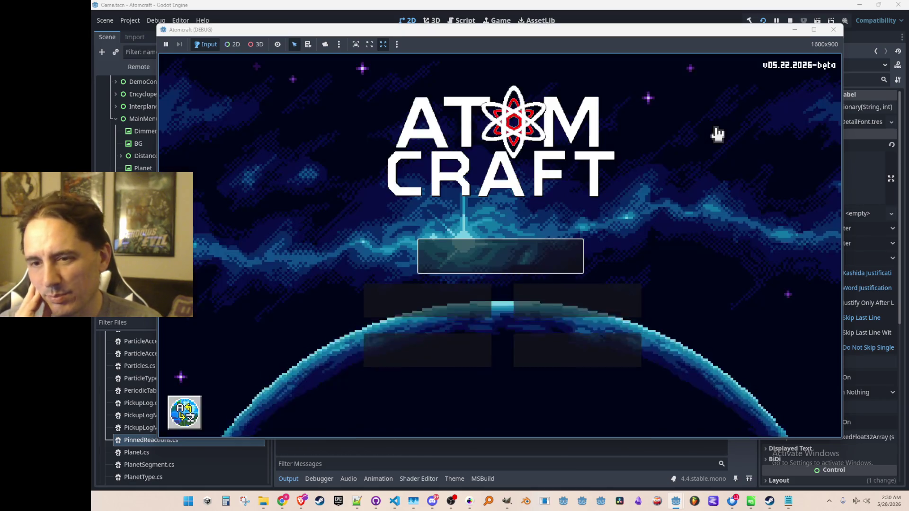
Switch the game's menu to Chinese, then back to English, and check profile selection
left_click(480, 267)
left_click(426, 388)
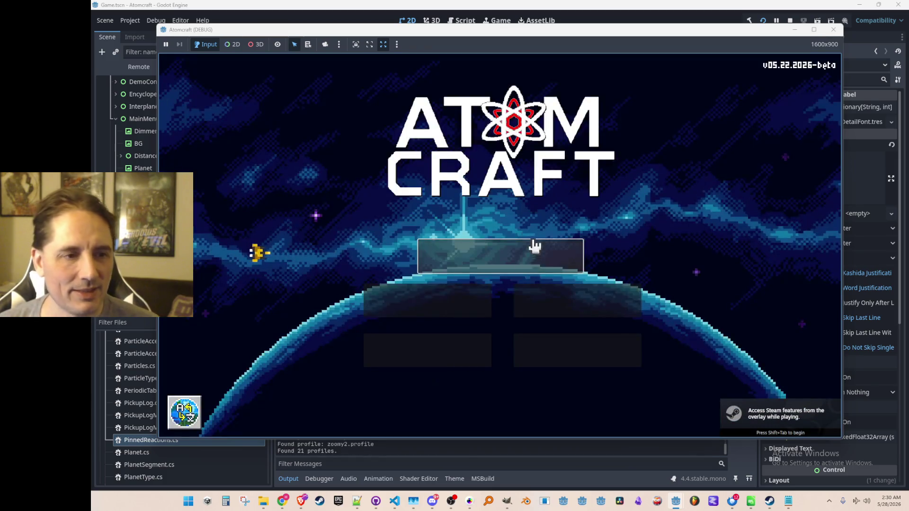
left_click(199, 416)
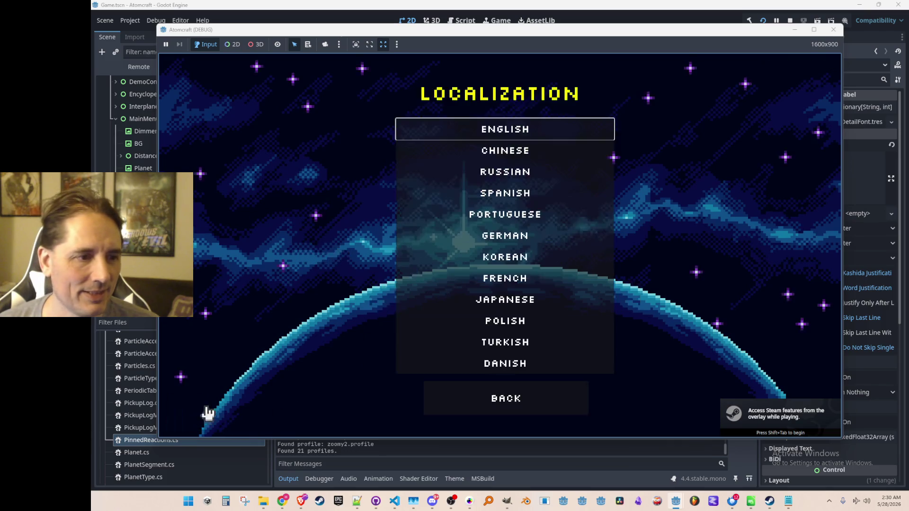
left_click(516, 152)
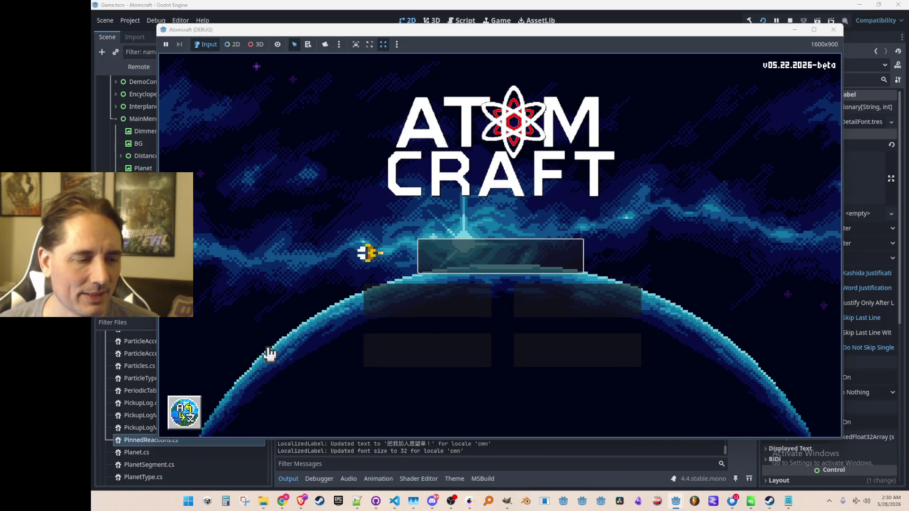
left_click(187, 413)
left_click(478, 138)
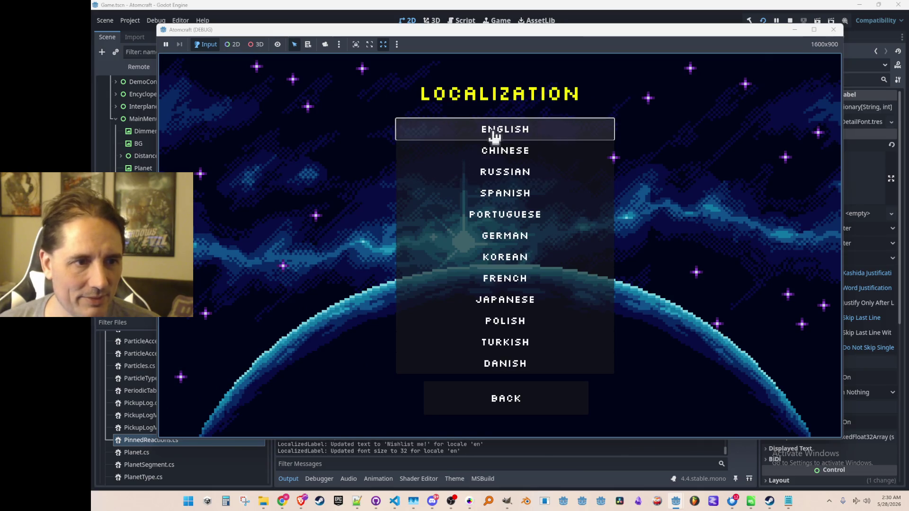
left_click(494, 247)
key("Escape")
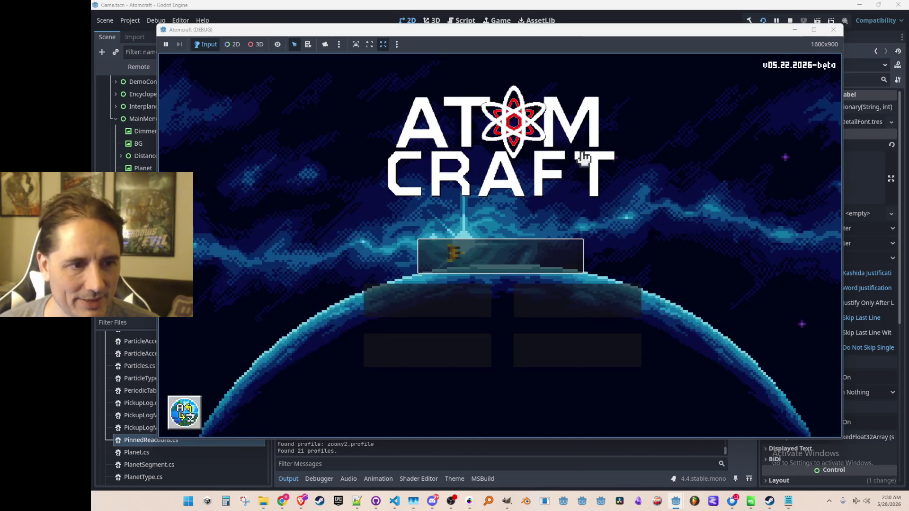
Stop the game, select ButtonSinglePlayer's Label, and open its BasicButton.cs script
key("F8")
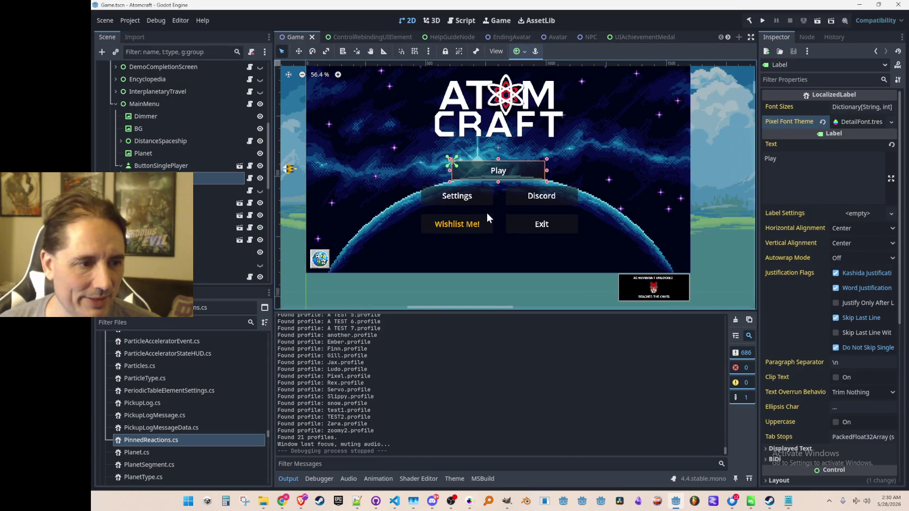
left_click(195, 164)
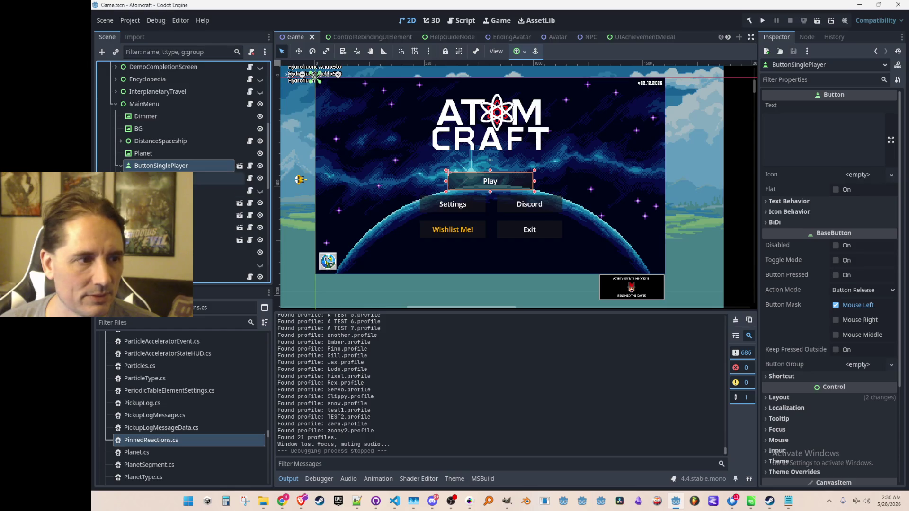
left_click(215, 179)
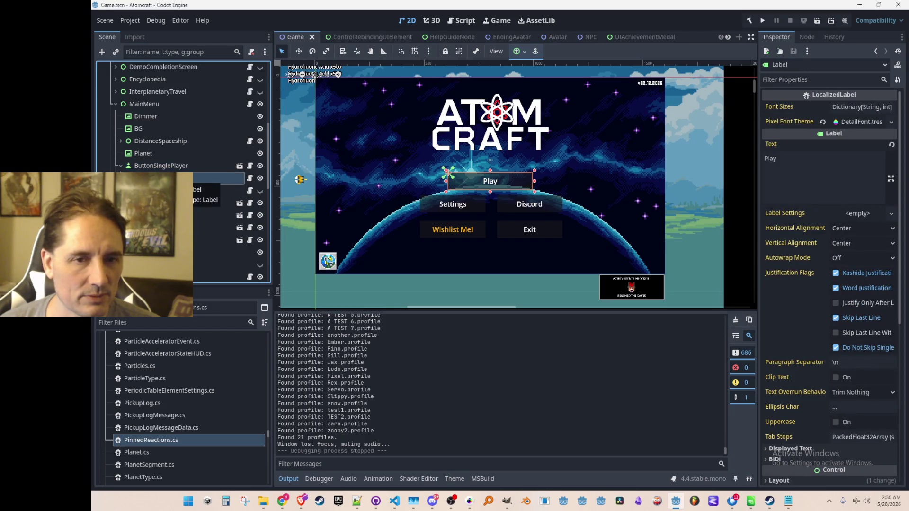
left_click(250, 165)
Inspect the OnLocalizationChanged call on line 41 and every use of LocalizedLabel
scroll(641, 282, "down", 5)
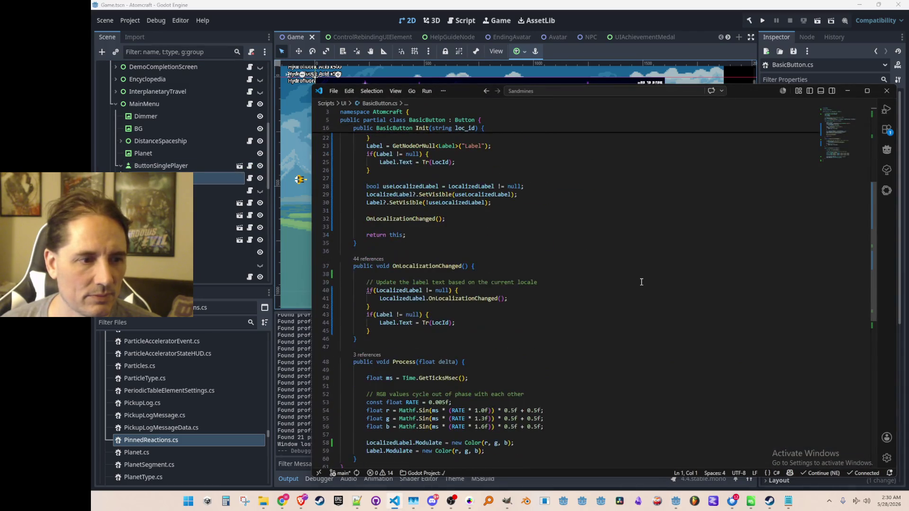
scroll(641, 282, "down", 2)
left_click(479, 256)
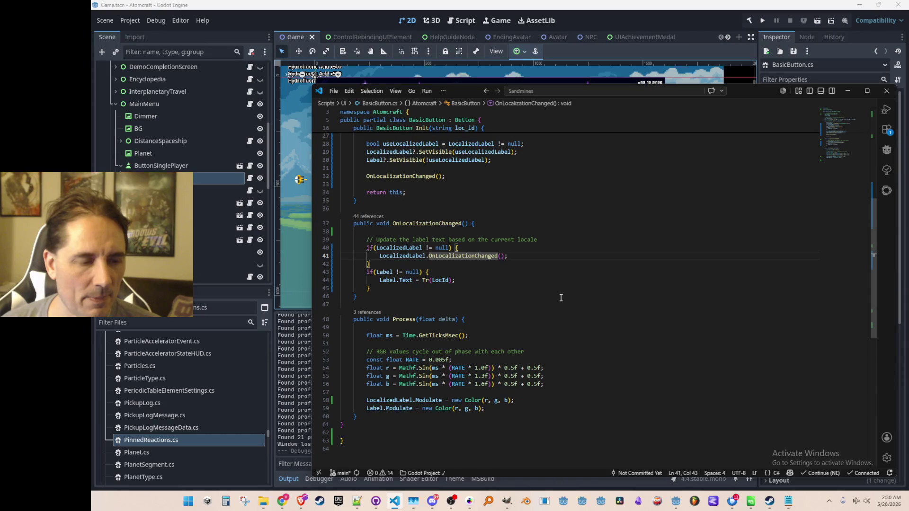
scroll(559, 301, "up", 4)
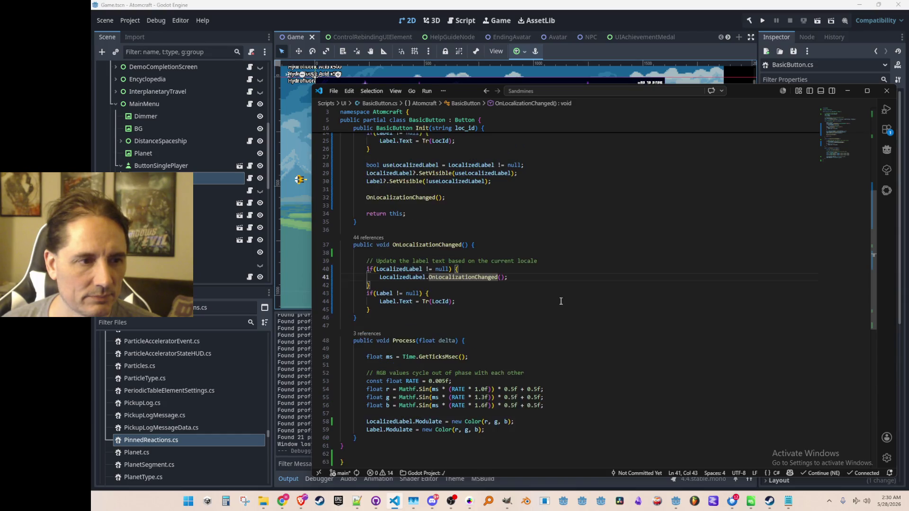
scroll(561, 301, "up", 1)
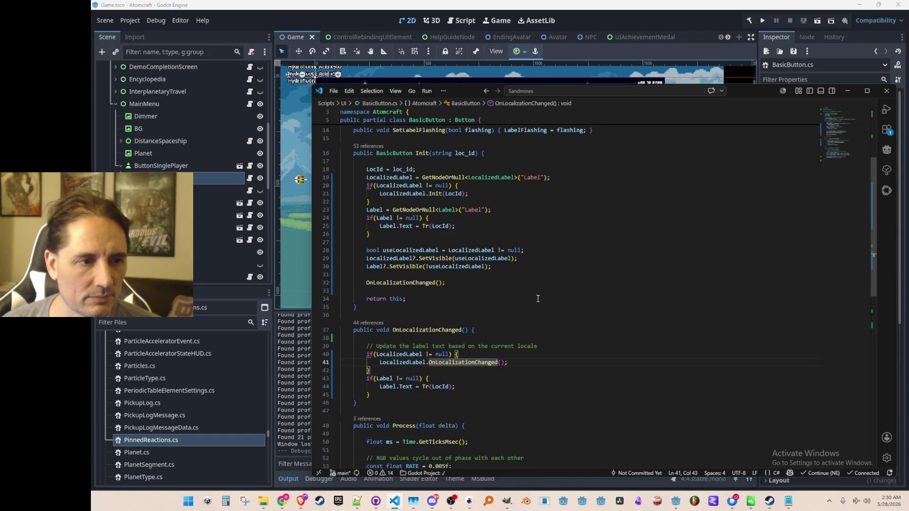
left_click(479, 252)
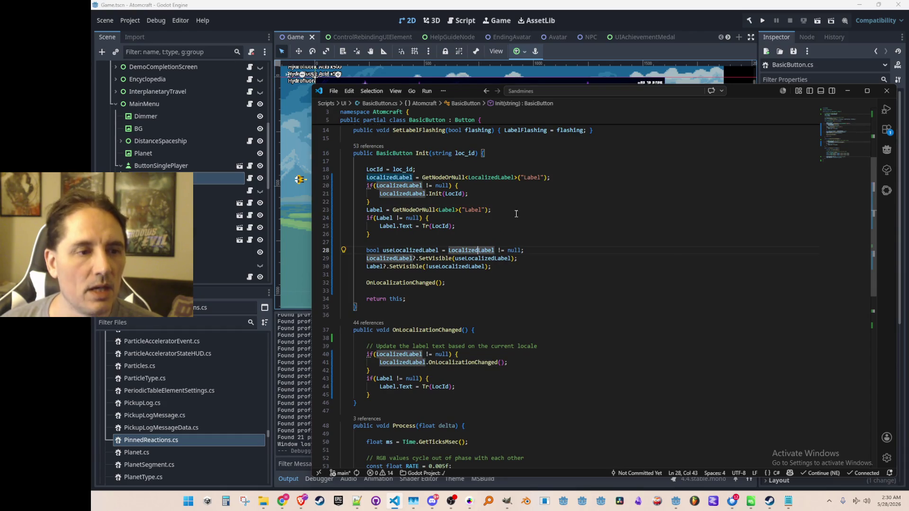
scroll(512, 214, "up", 1)
Add an 'else {' branch at the end of line 23 in Init
left_click(542, 231)
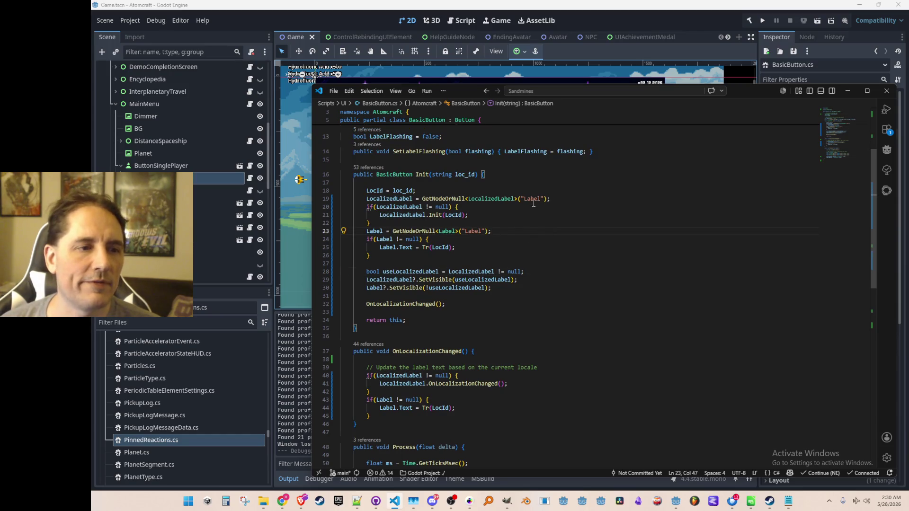
key("End")
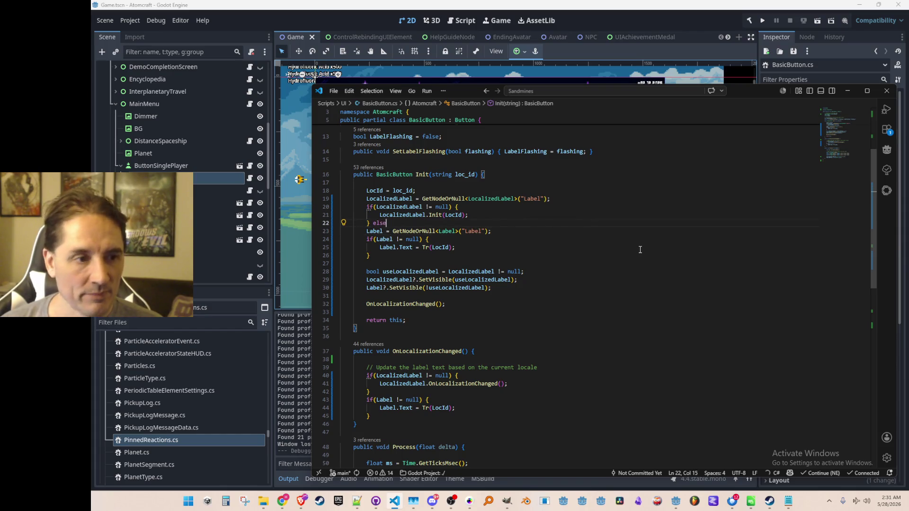
type("e {")
key("Return")
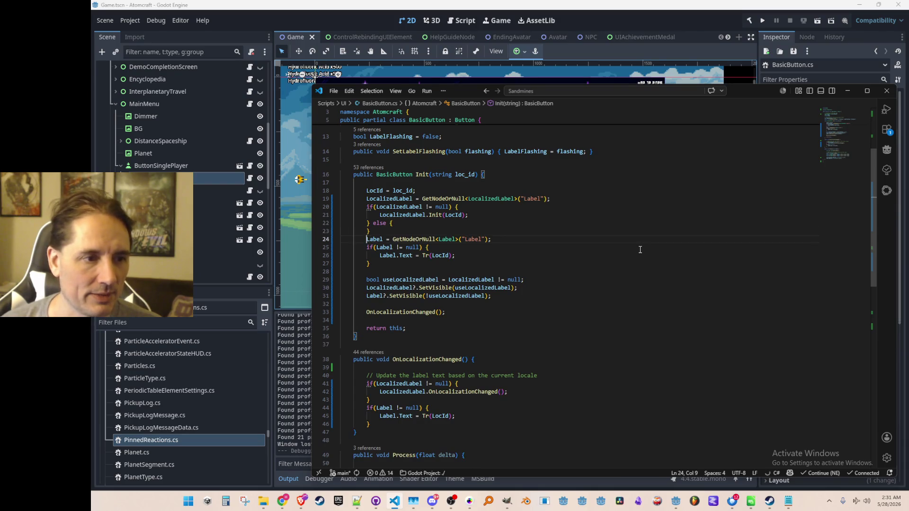
Move the Label lookup and text lines into the else block and indent them
key("Home")
key("Home")
key("shift+Down")
key("shift+Down")
key("shift+Down")
key("ctrl+x")
key("Up")
key("ctrl+v")
key("shift+Up")
key("shift+Up")
key("shift+Up")
key("Tab")
key("Down")
key("Down")
key("Down")
left_click(650, 24)
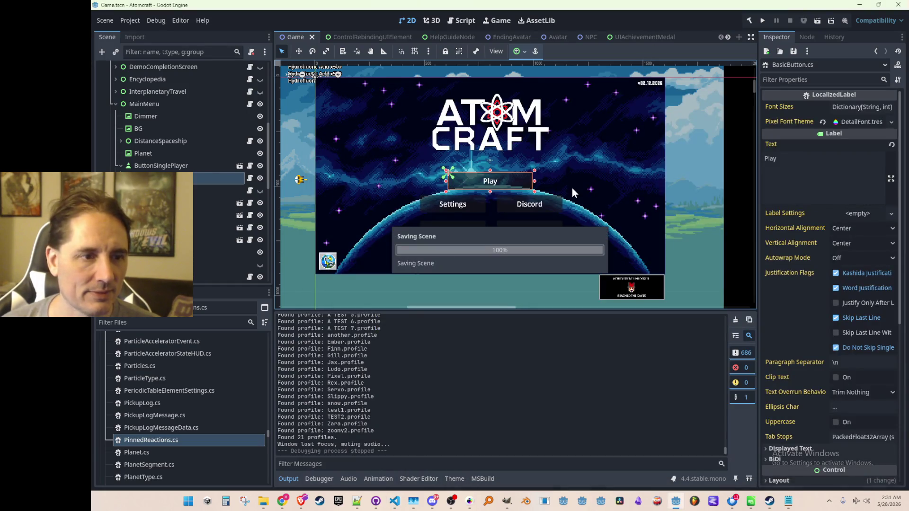
Hide the MainMenu node in the editor and check the Label's MenuFont.tres pixel font theme
scroll(587, 172, "down", 2)
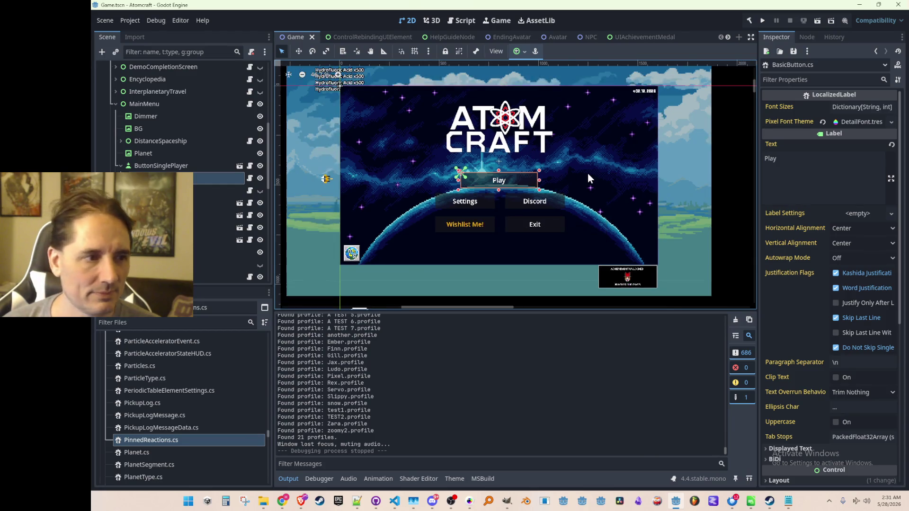
left_click(704, 184)
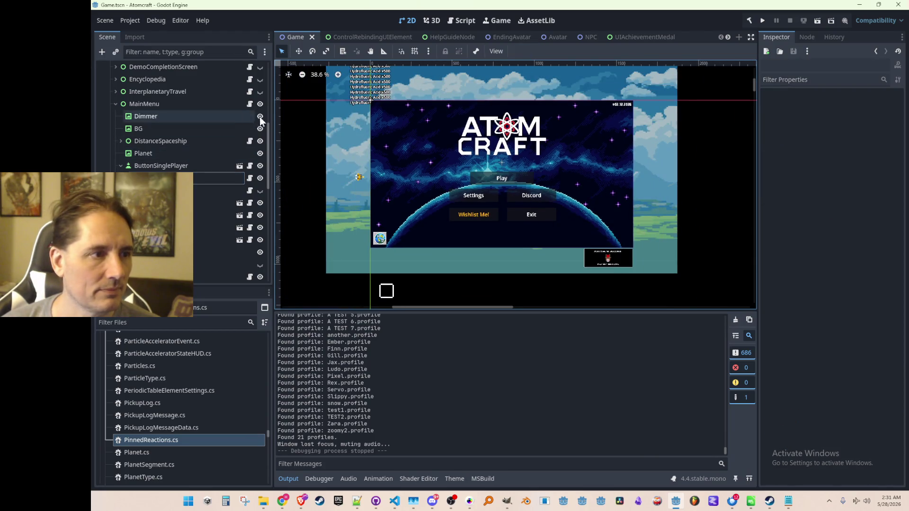
left_click(260, 104)
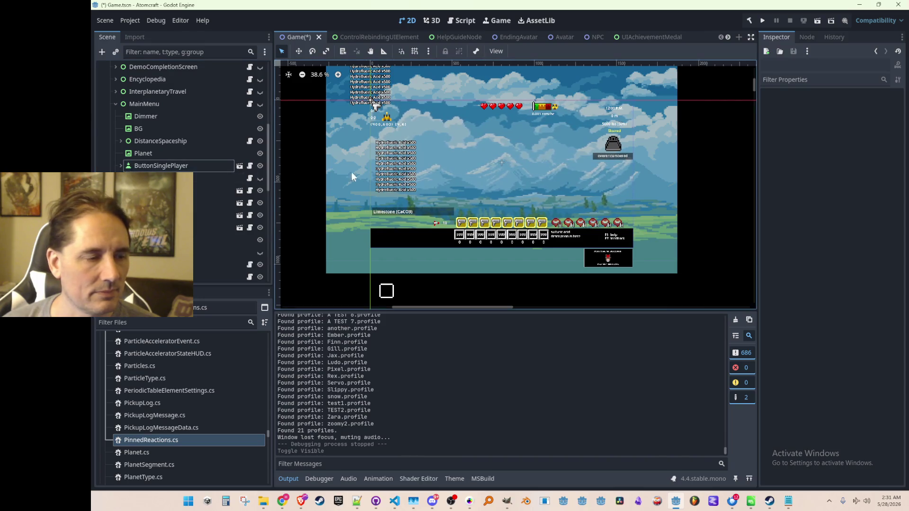
left_click(157, 178)
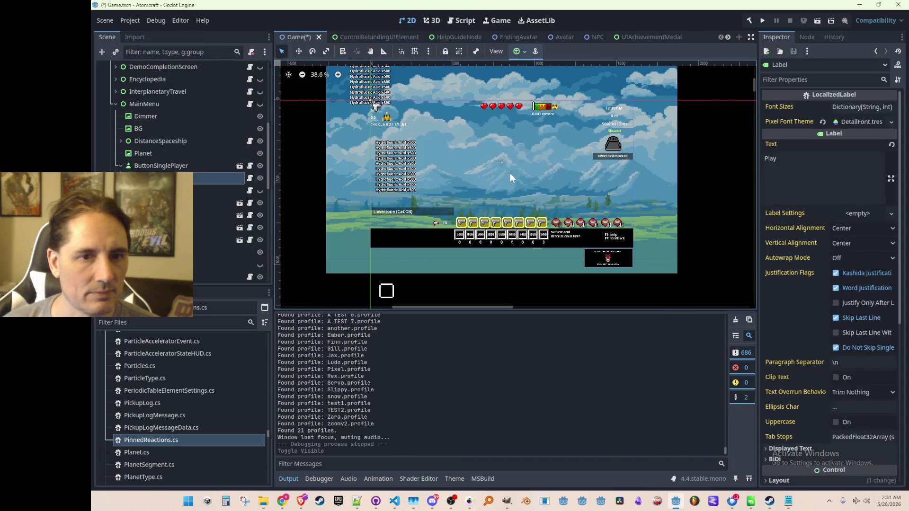
left_click(845, 121)
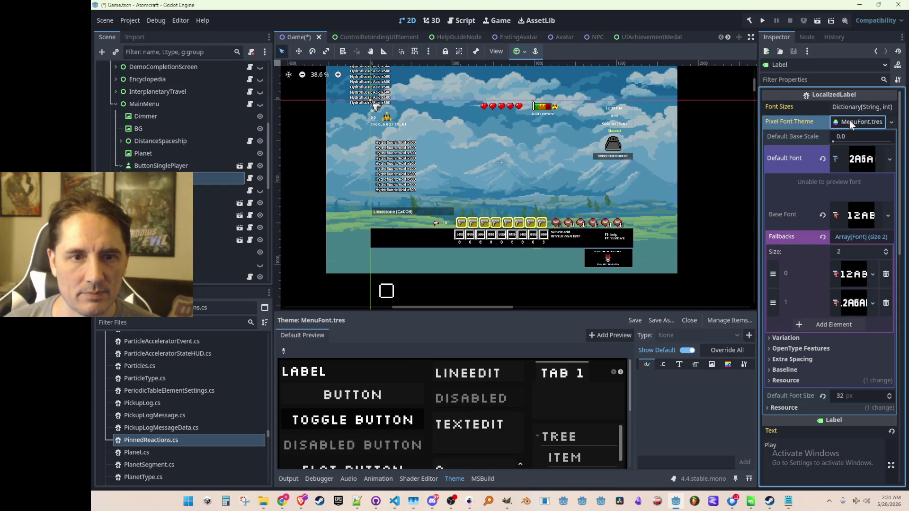
left_click(861, 122)
left_click(716, 158)
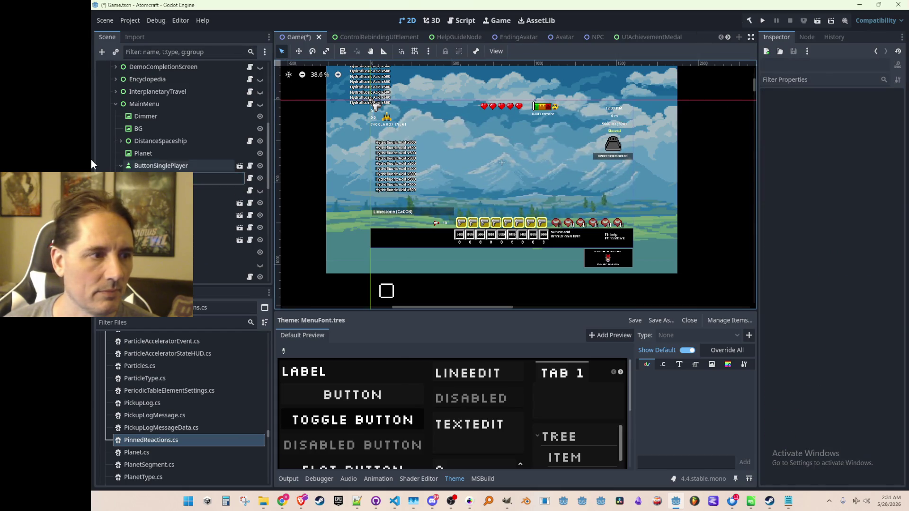
left_click(121, 165)
Save the scene and run the game
scroll(543, 163, "down", 1)
scroll(543, 166, "down", 1)
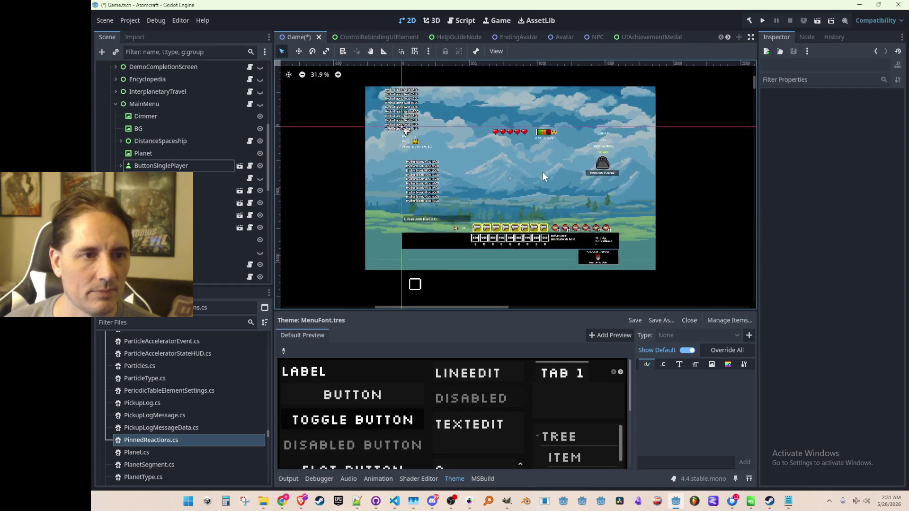
key("ctrl+s")
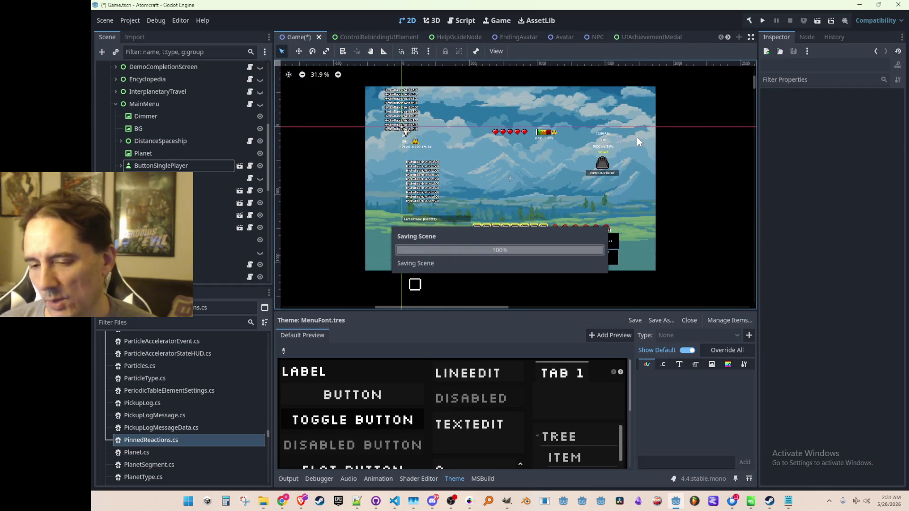
left_click(761, 22)
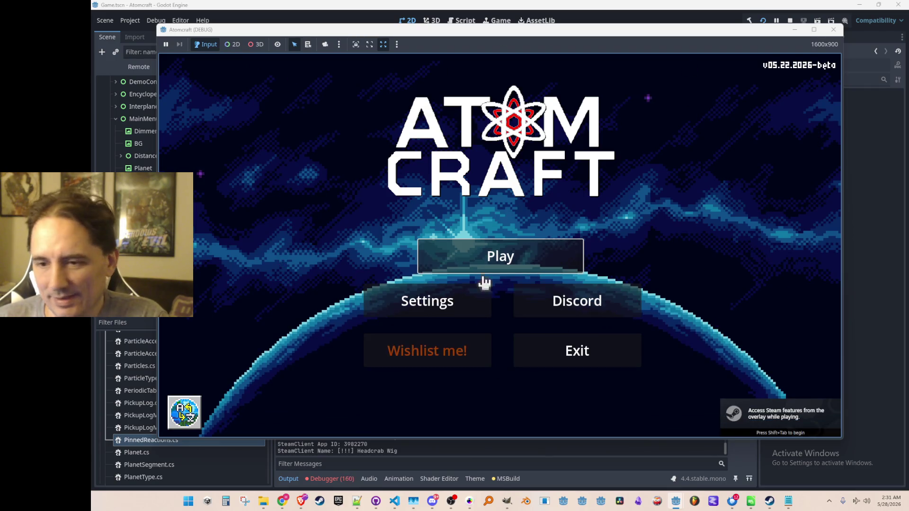
In English, turn pixel fonts on and apply, then turn them off and apply
left_click(456, 304)
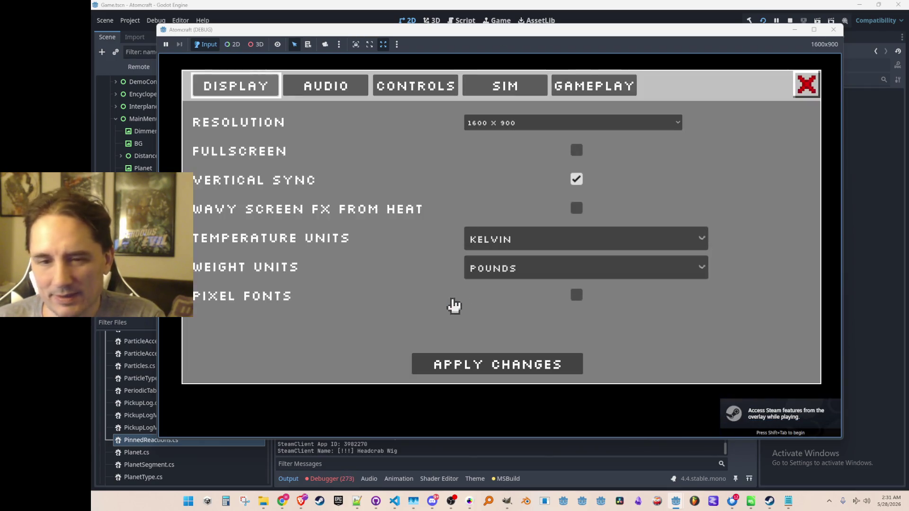
left_click(576, 294)
left_click(548, 365)
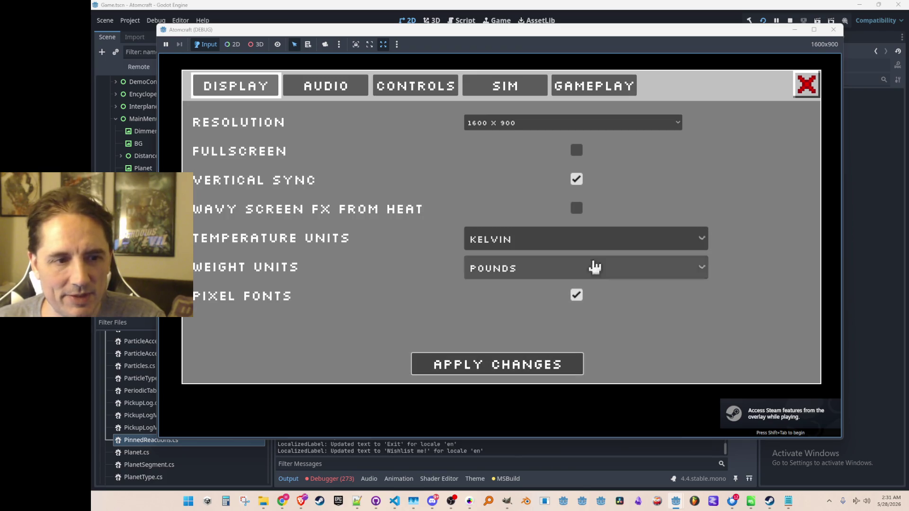
left_click(807, 87)
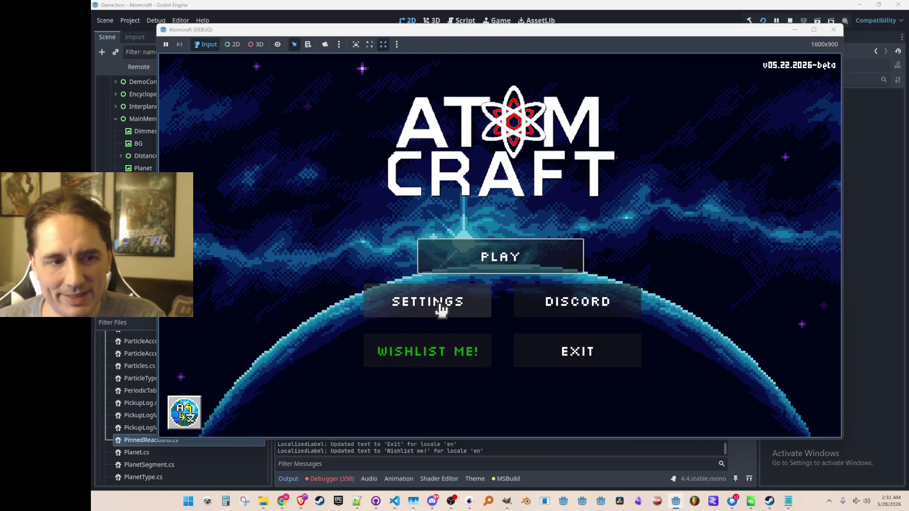
left_click(461, 305)
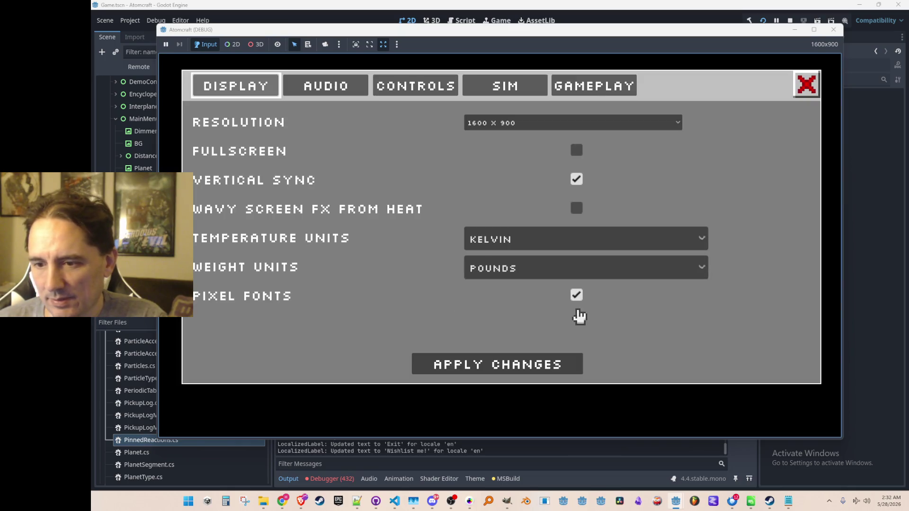
left_click(576, 294)
left_click(562, 367)
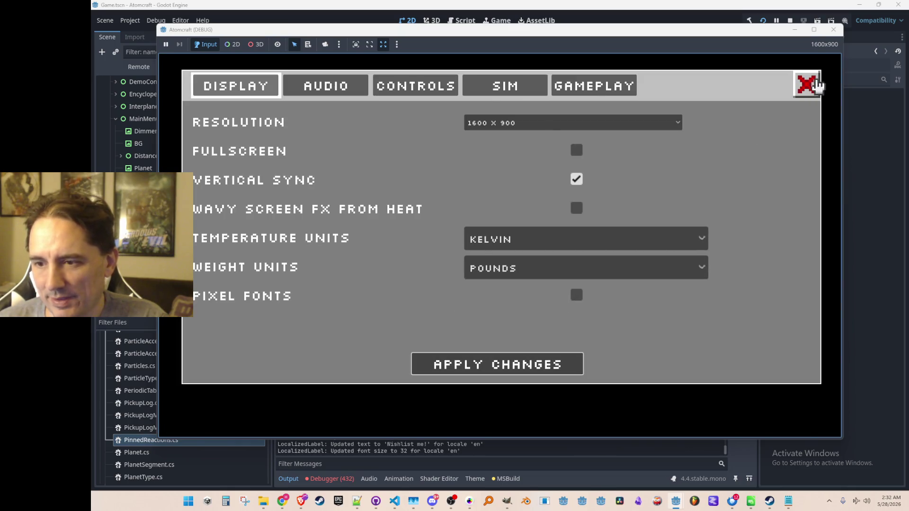
left_click(820, 85)
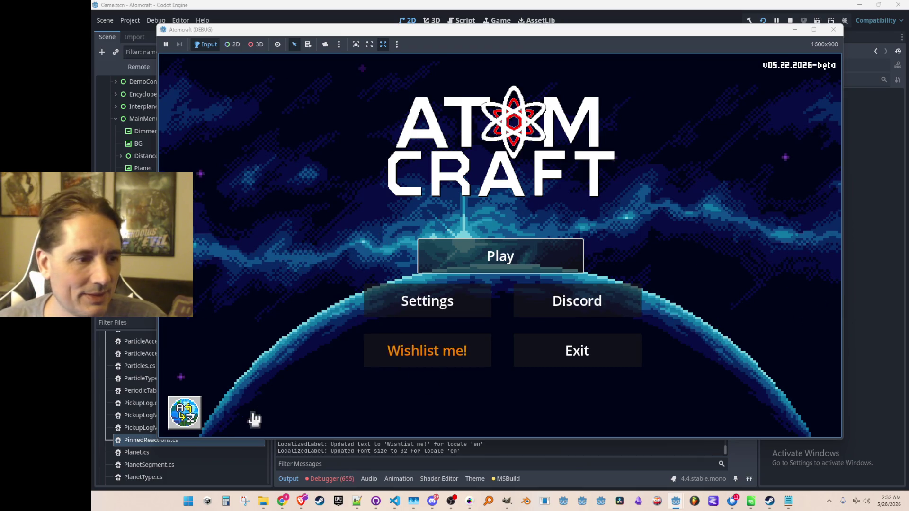
Switch the game to Chinese and turn pixel fonts on
left_click(185, 413)
left_click(468, 150)
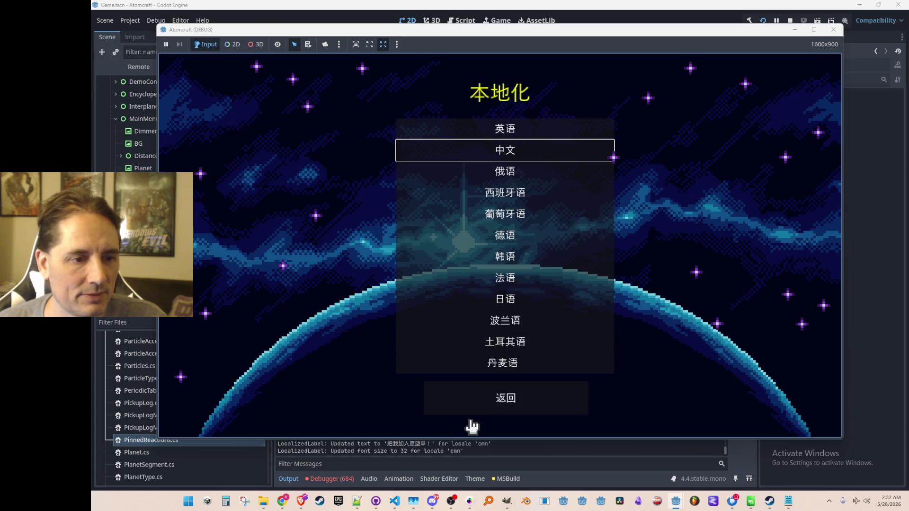
left_click(482, 401)
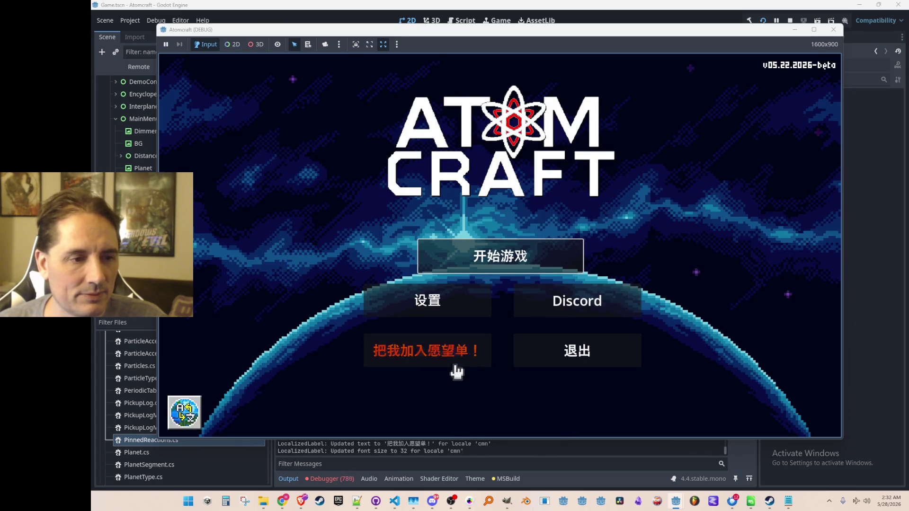
left_click(452, 302)
left_click(576, 295)
left_click(539, 369)
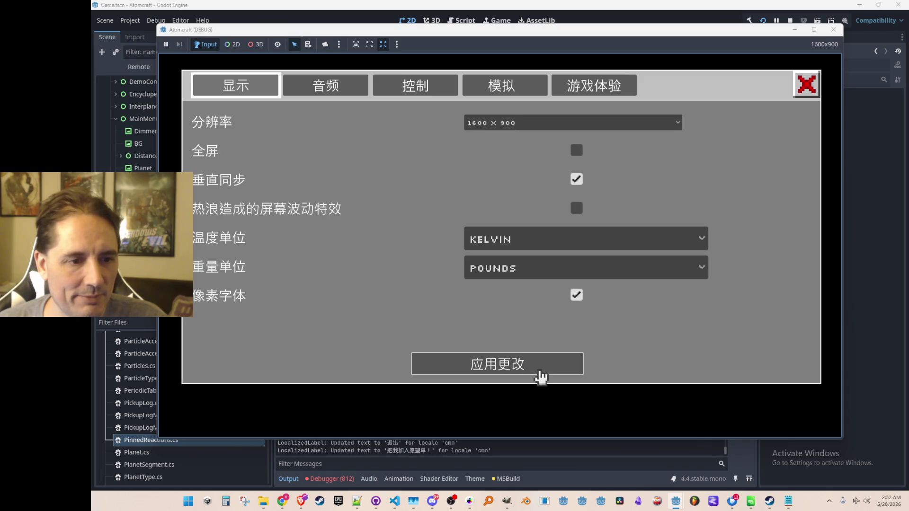
left_click(806, 84)
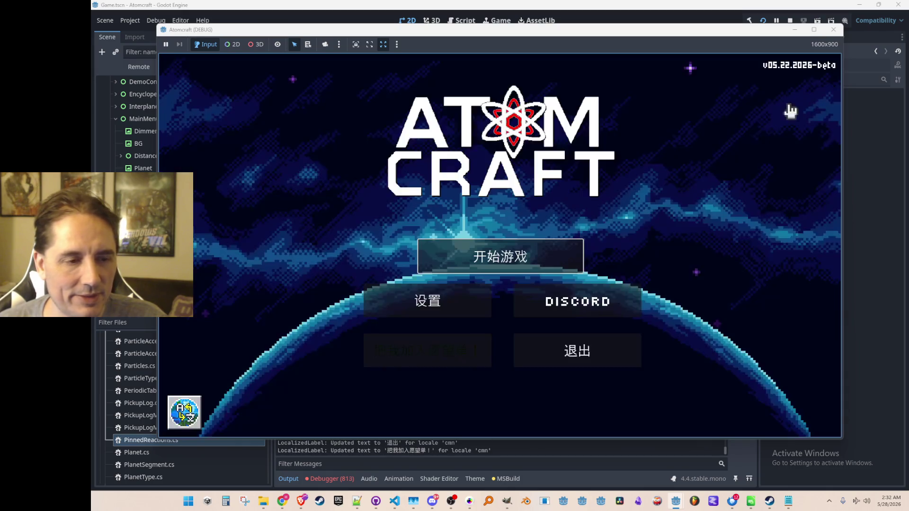
Turn pixel fonts off again and select Russian from the language list
left_click(455, 309)
left_click(576, 295)
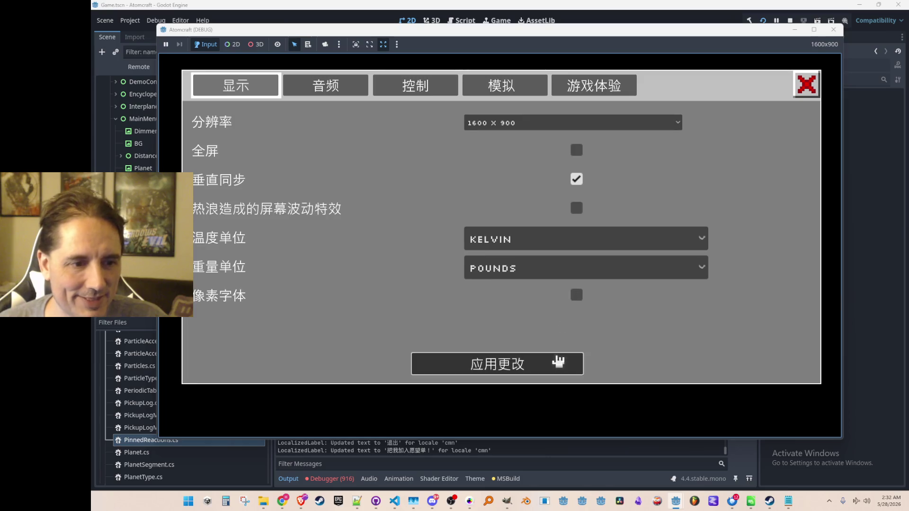
left_click(559, 362)
left_click(806, 83)
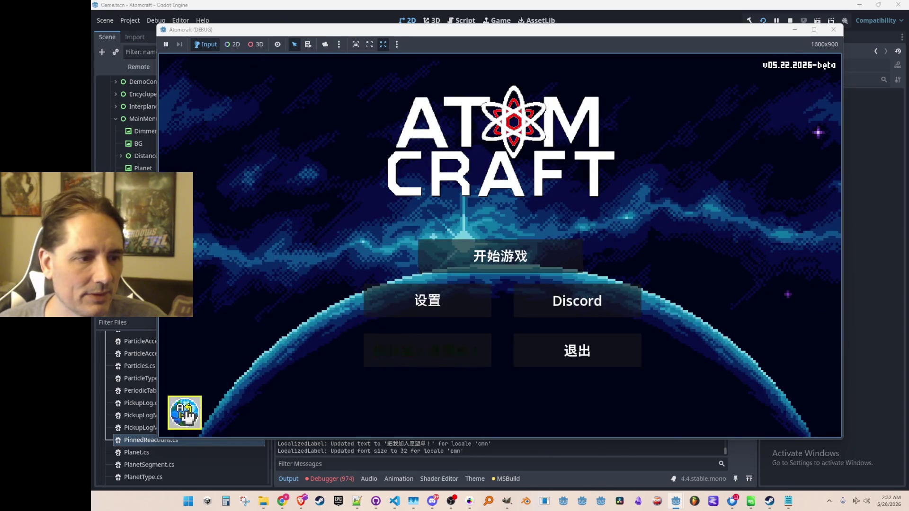
left_click(185, 412)
left_click(503, 174)
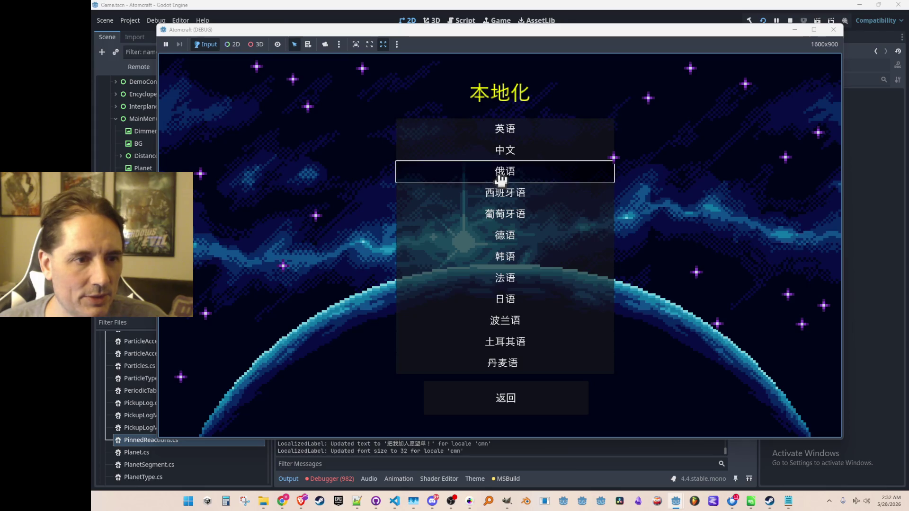
In the Russian menu, turn pixel fonts on and apply, then turn them off
left_click(499, 405)
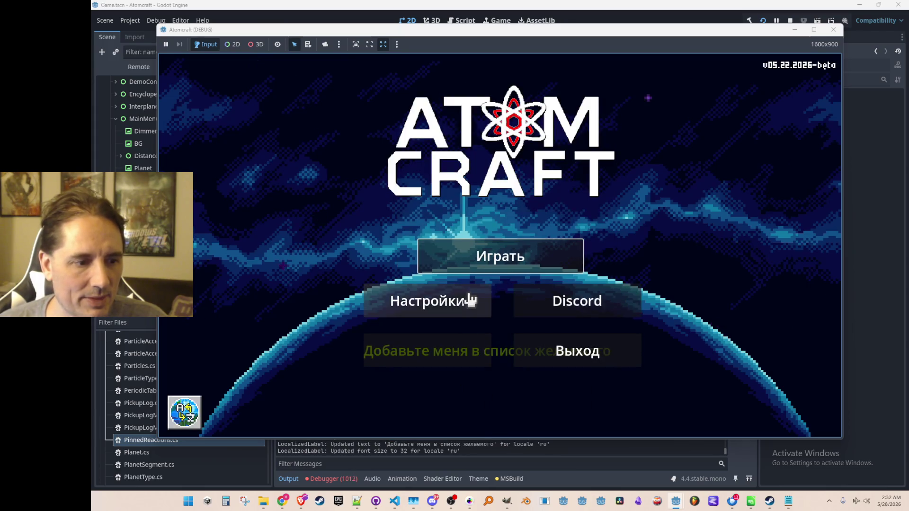
left_click(454, 304)
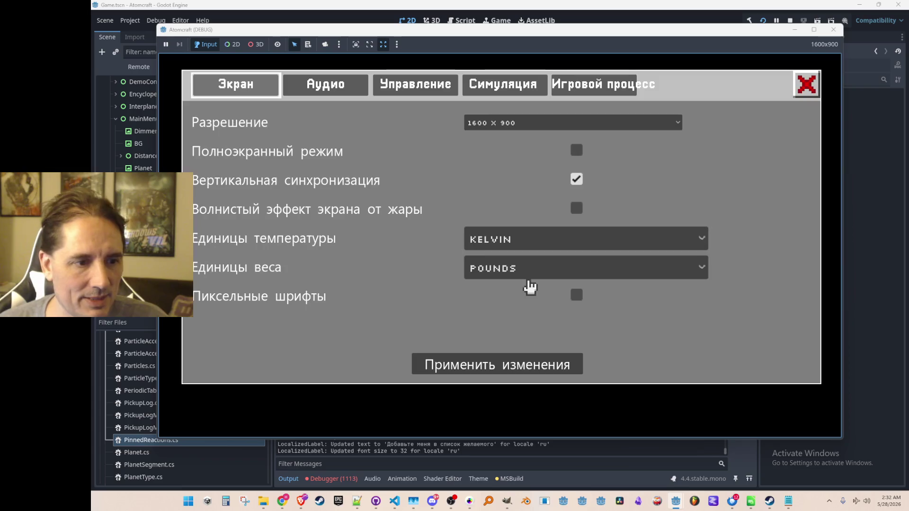
left_click(575, 294)
left_click(560, 368)
left_click(801, 100)
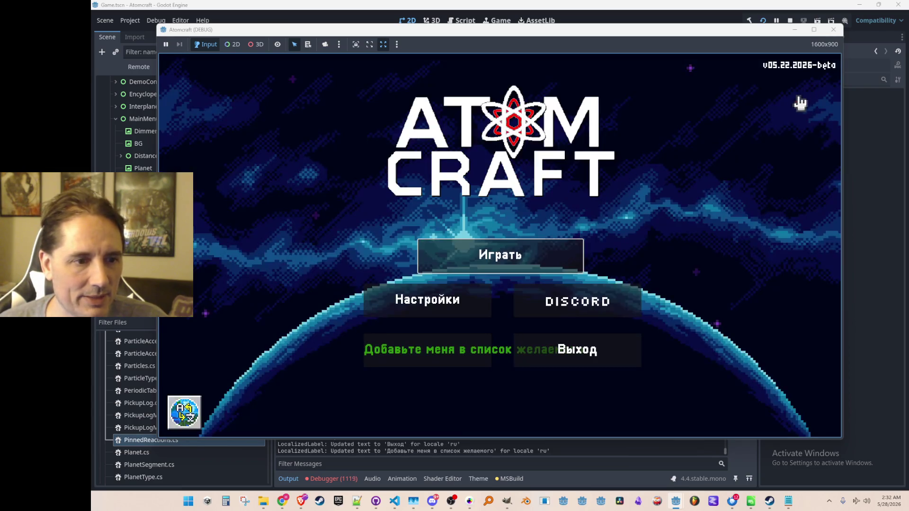
left_click(446, 306)
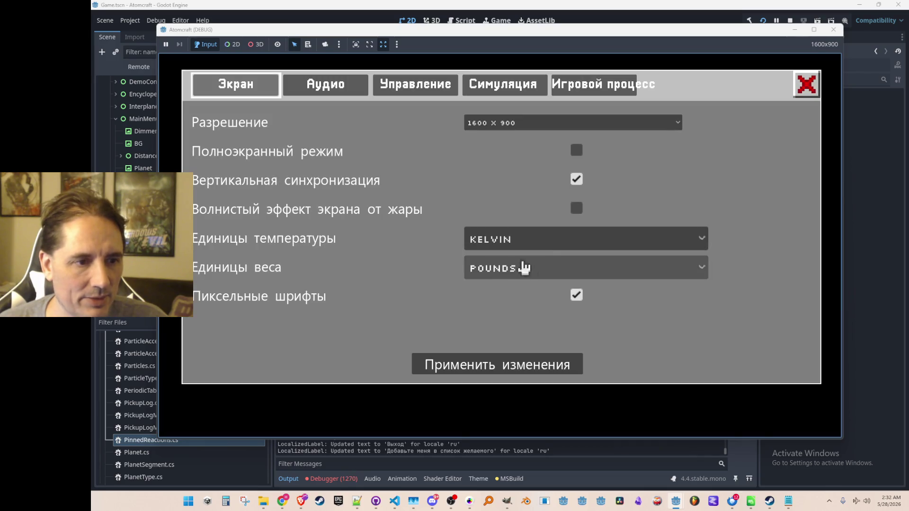
left_click(576, 295)
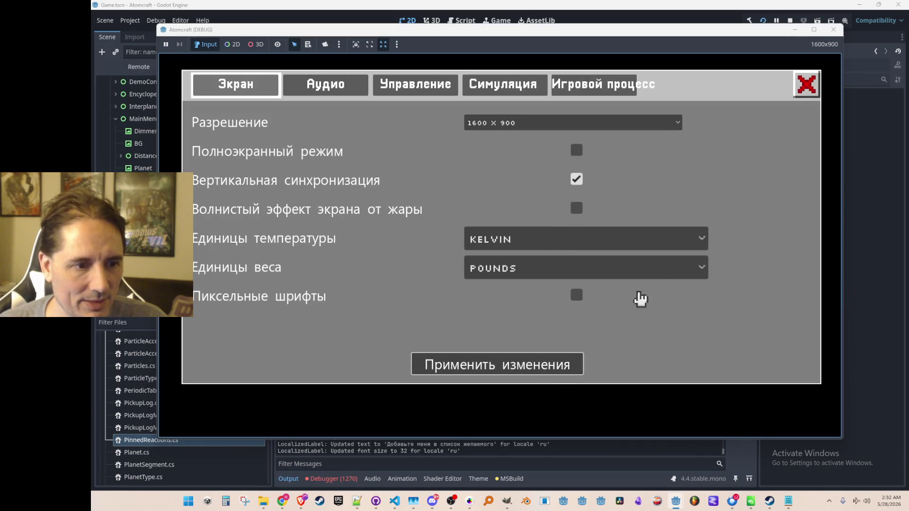
left_click(806, 84)
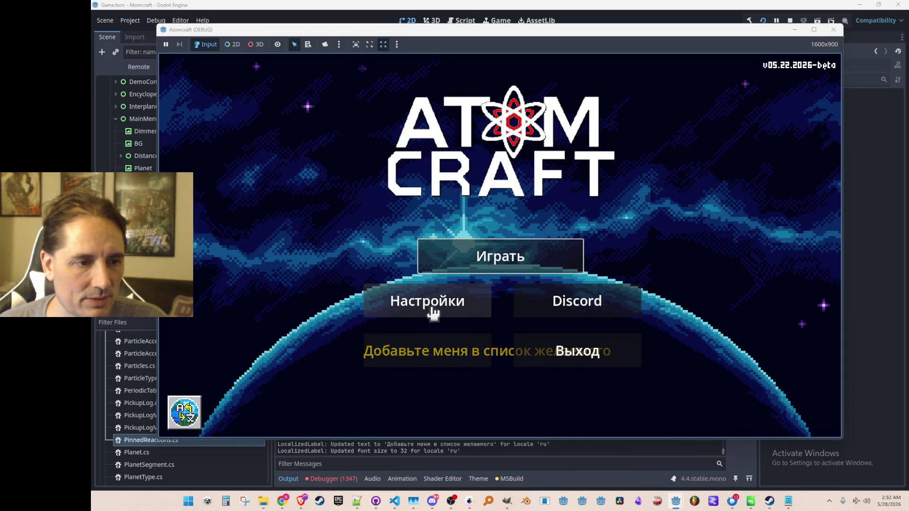
Switch the language to English, close the game, and show the debugger's errors
left_click(185, 415)
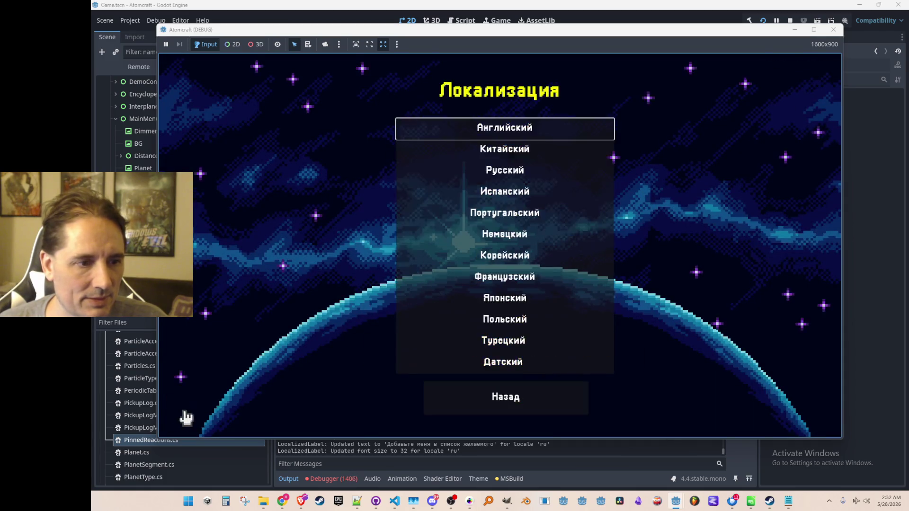
left_click(520, 128)
left_click(504, 398)
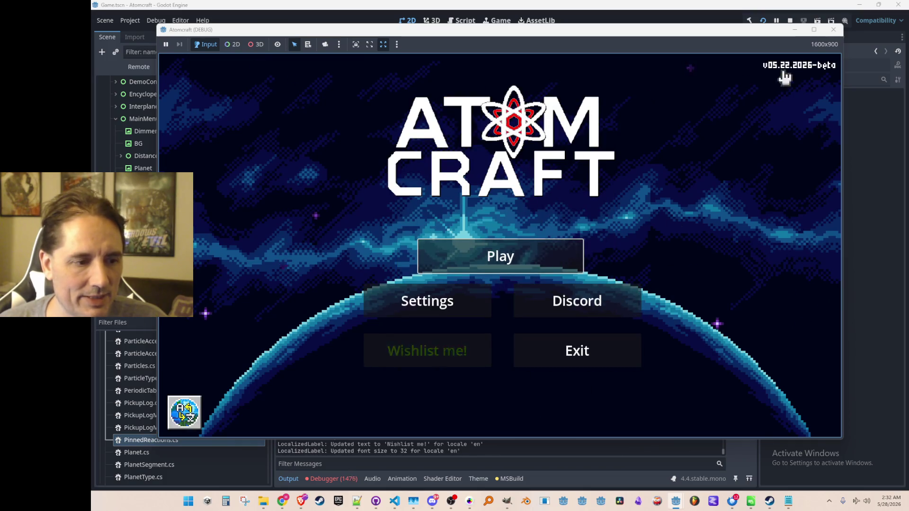
left_click(790, 20)
left_click(355, 479)
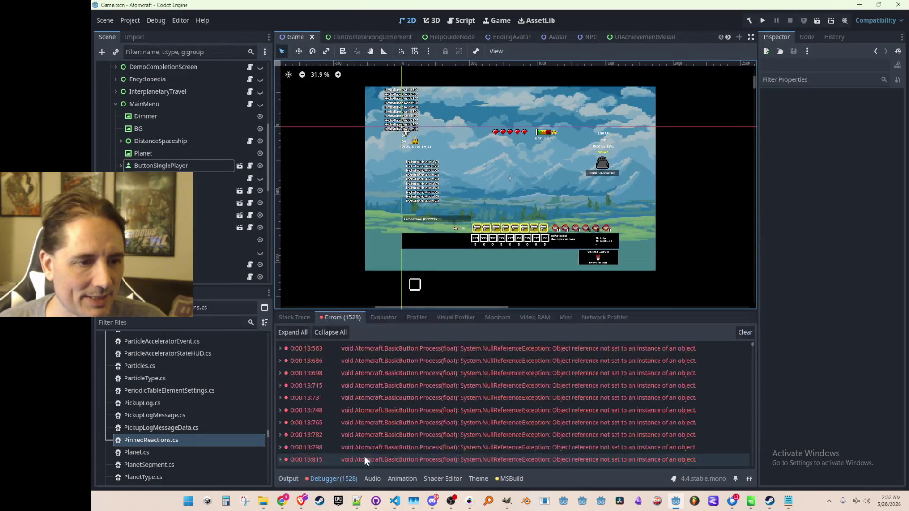
Jump from a BasicButton.Process NullReferenceException error to its Process method in BasicButton.cs
mouse_move(476, 355)
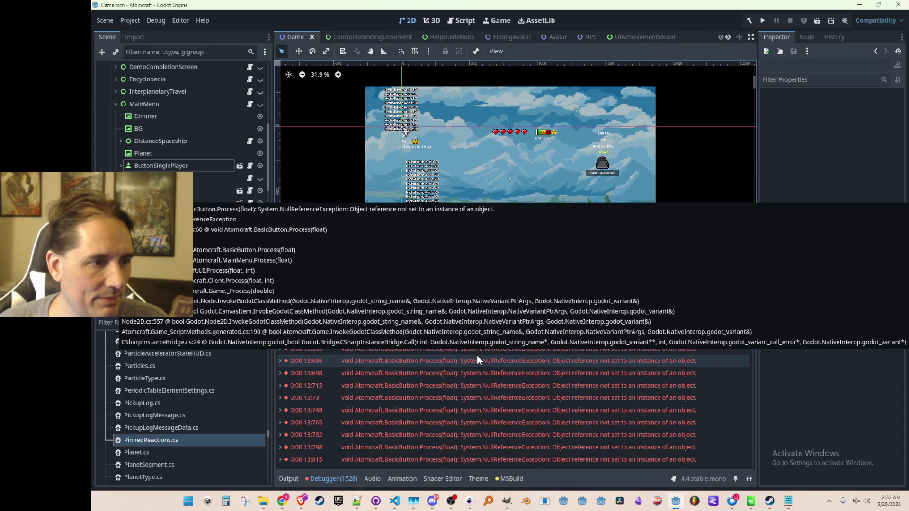
double_click(474, 355)
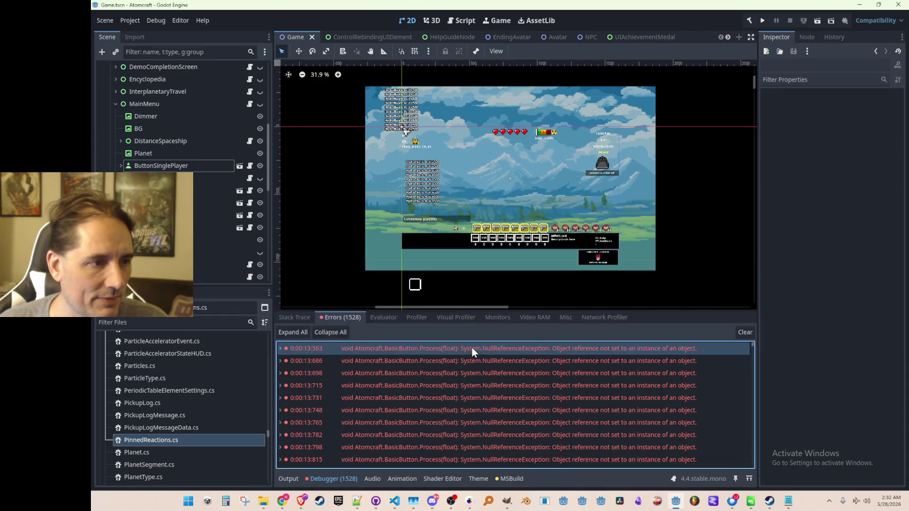
scroll(592, 379, "up", 5)
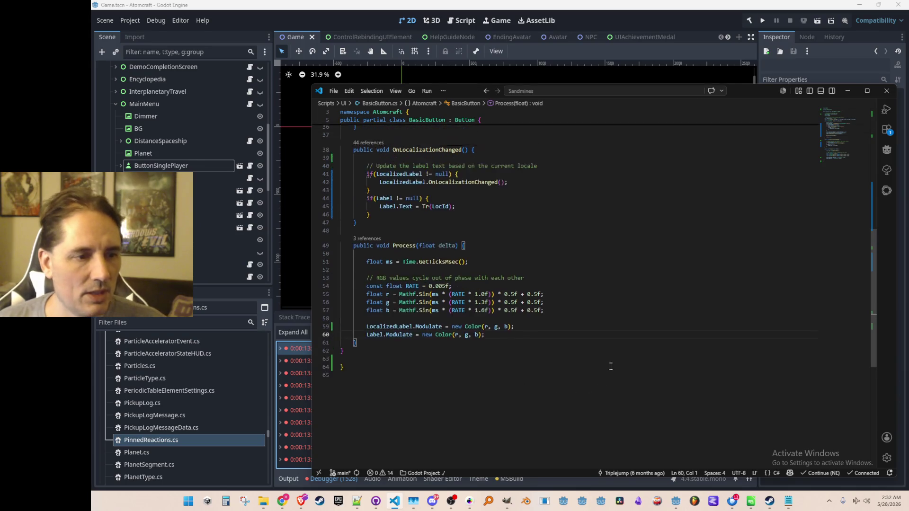
Try null-conditional operators on the LocalizedLabel and Label colour lines, then undo both
scroll(676, 414, "down", 2)
key("Up")
key("ctrl+Right")
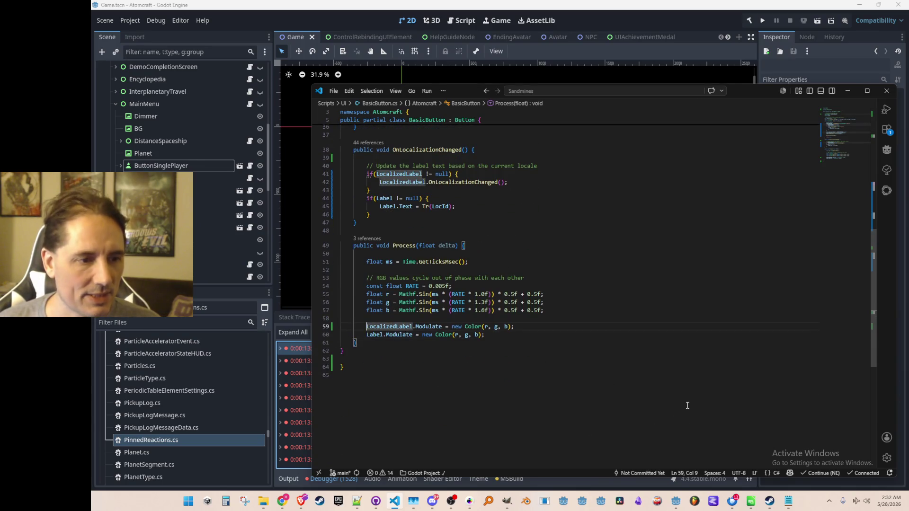
key("ctrl+shift+Right")
type("?")
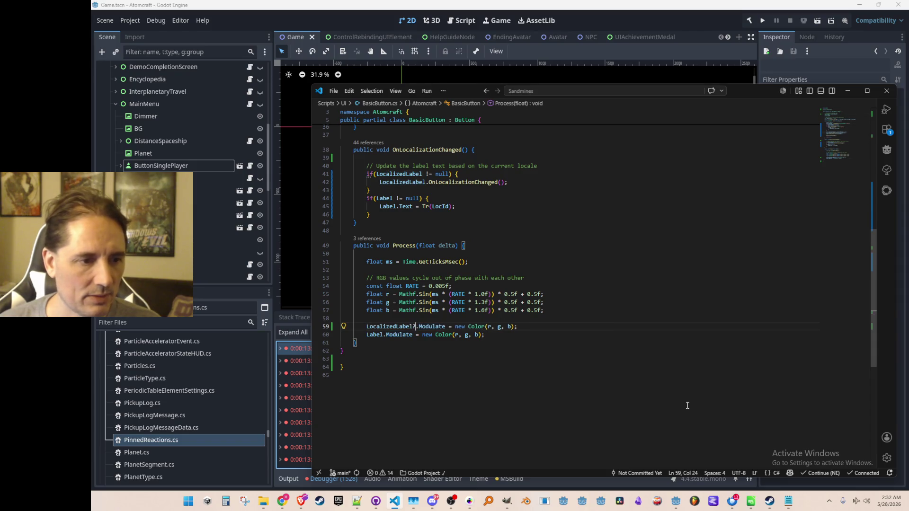
key("Down")
key("ctrl+Left")
key("ctrl+Left")
type("?")
key("Home")
key("Home")
key("ctrl+z")
key("Up")
key("Up")
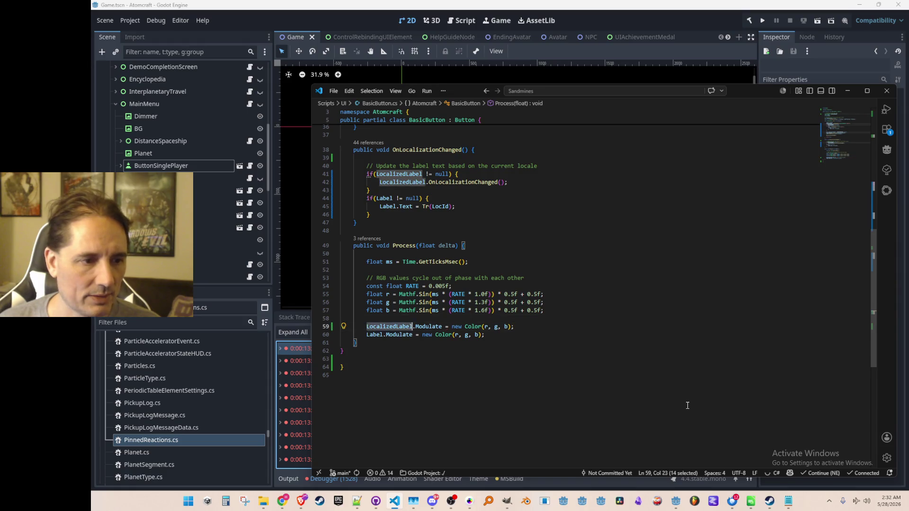
key("ctrl+z")
key("ctrl+z")
Wrap the LocalizedLabel.Modulate line in a one-line if(LocalizedLabel != null){ } block
key("Tab")
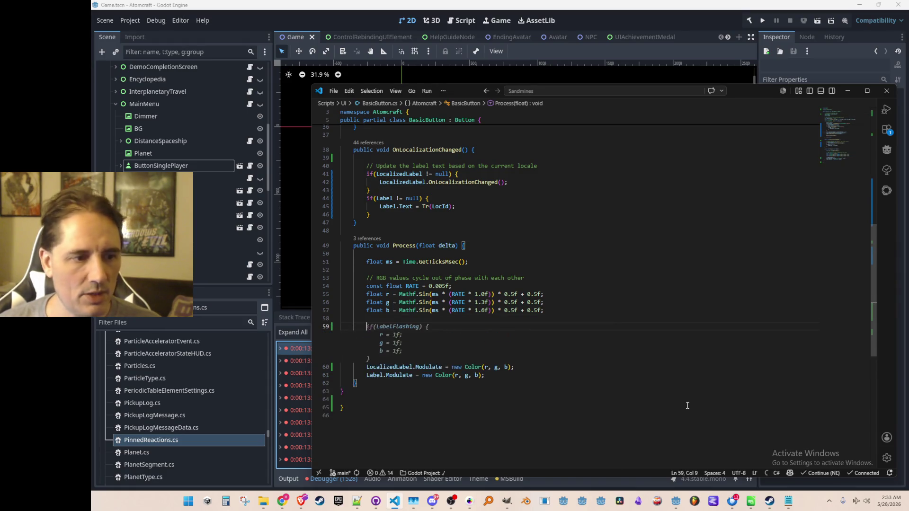
key("Escape")
type("if(LocalizedLabel != null)")
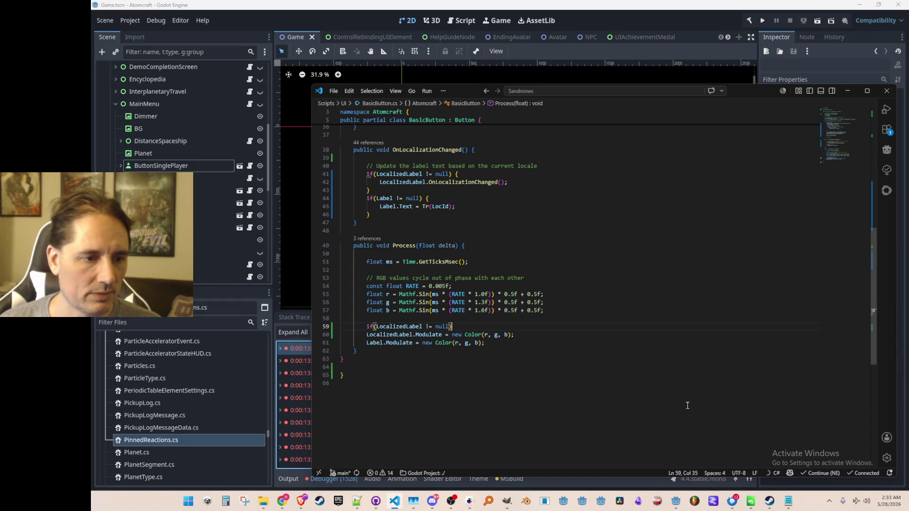
type("{")
key("Return")
type("}")
key("shift+End")
key("ctrl+x")
key("Up")
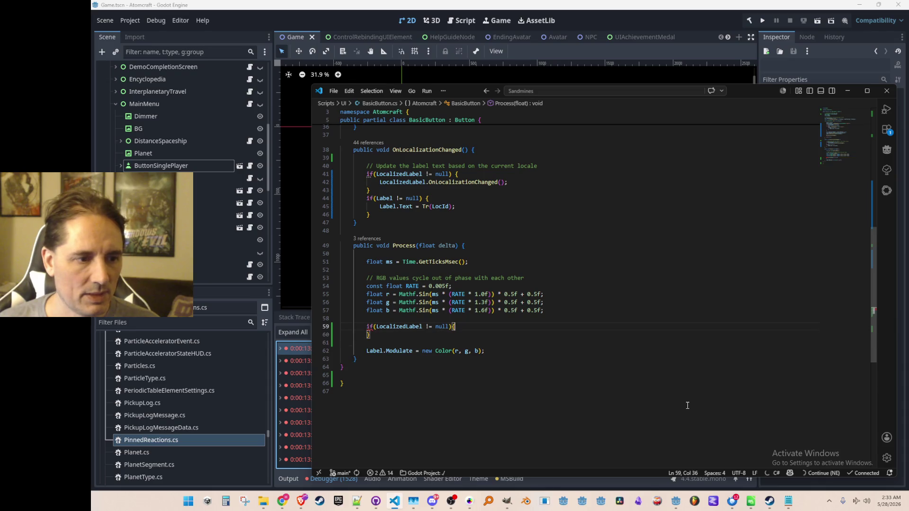
key("ctrl+v")
key("Home")
key("BackSpace")
key("Delete")
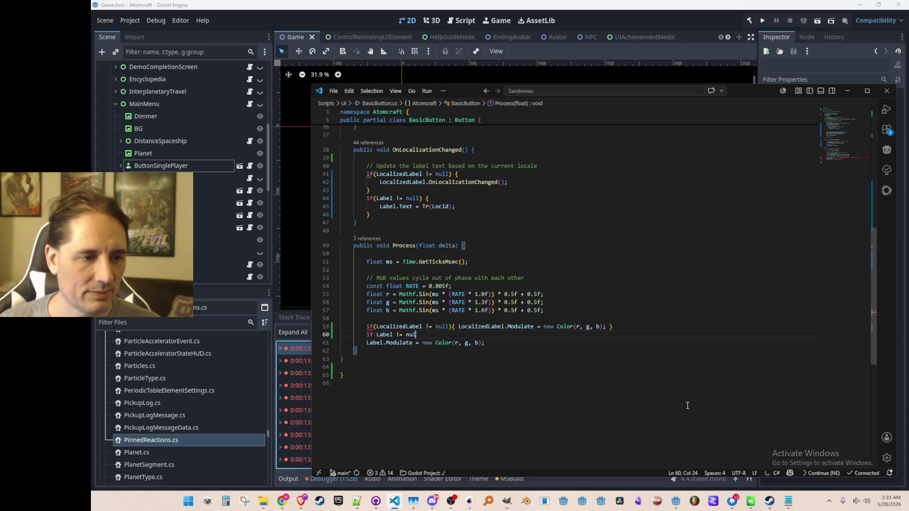
Wrap the Label.Modulate line in a one-line null-check block and remove the leftover empty line
key("Return")
type("}")
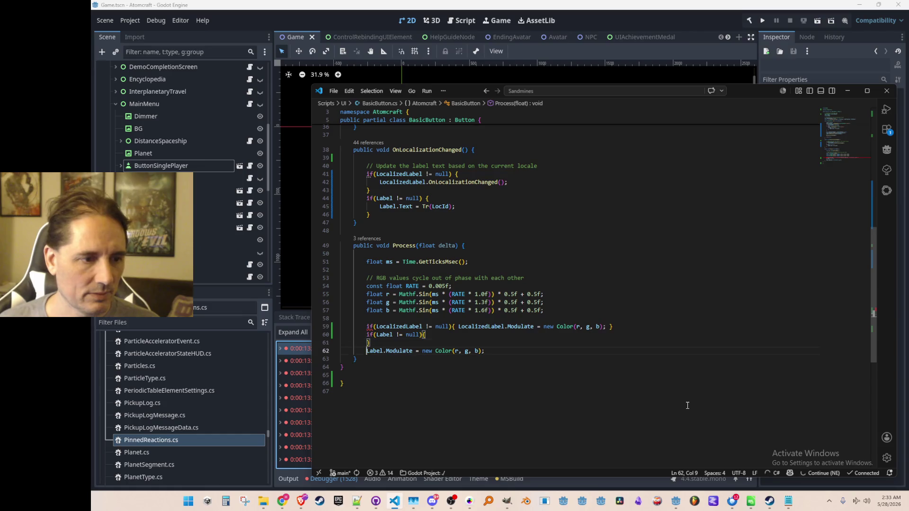
key("shift+End")
key("ctrl+x")
key("Up")
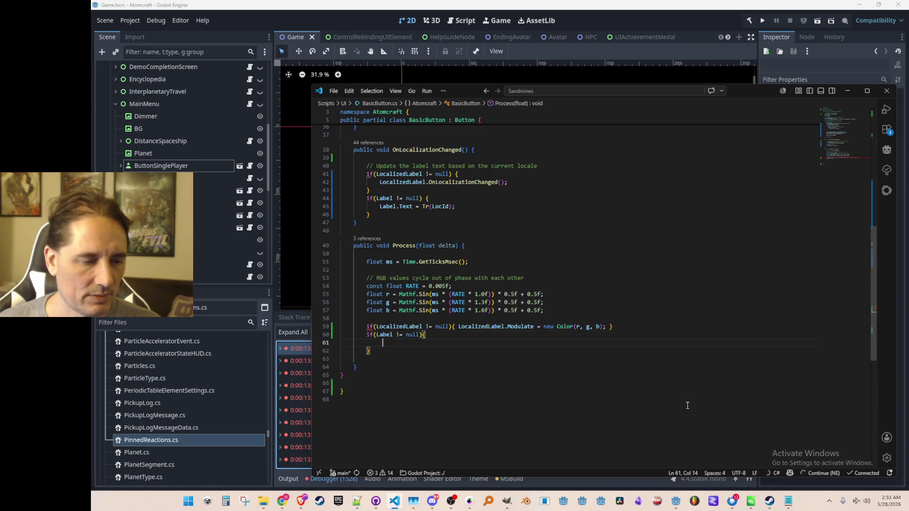
key("ctrl+v")
key("Home")
key("BackSpace")
key("Down")
key("Delete")
key("Up")
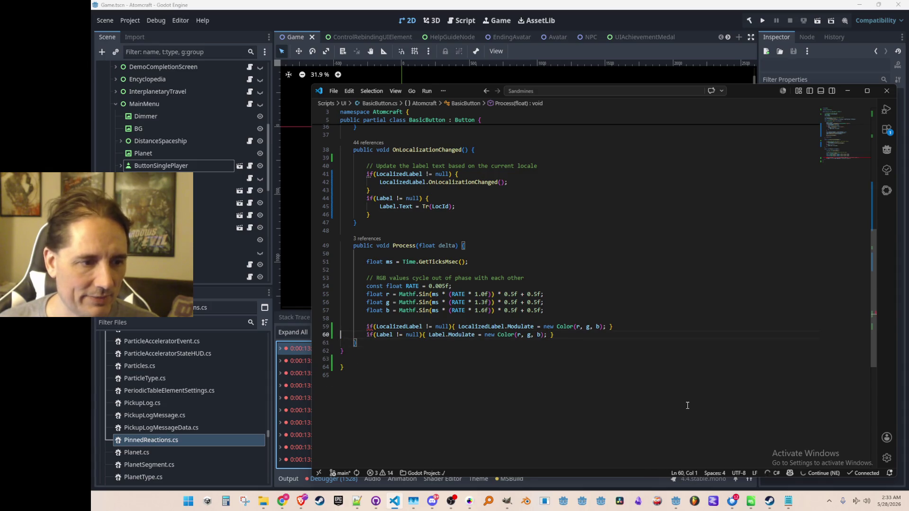
Look over the rest of BasicButton's code and return to the Godot editor
left_click(576, 423)
scroll(518, 333, "up", 10)
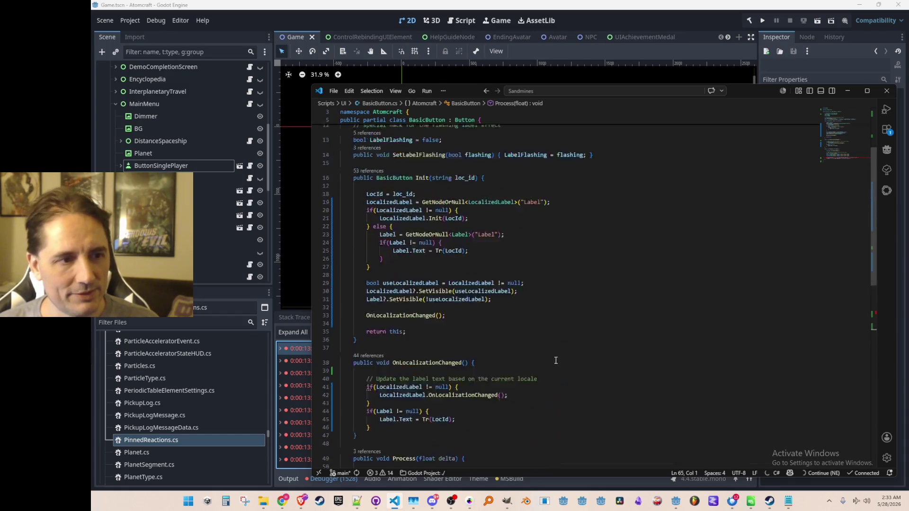
scroll(571, 324, "down", 7)
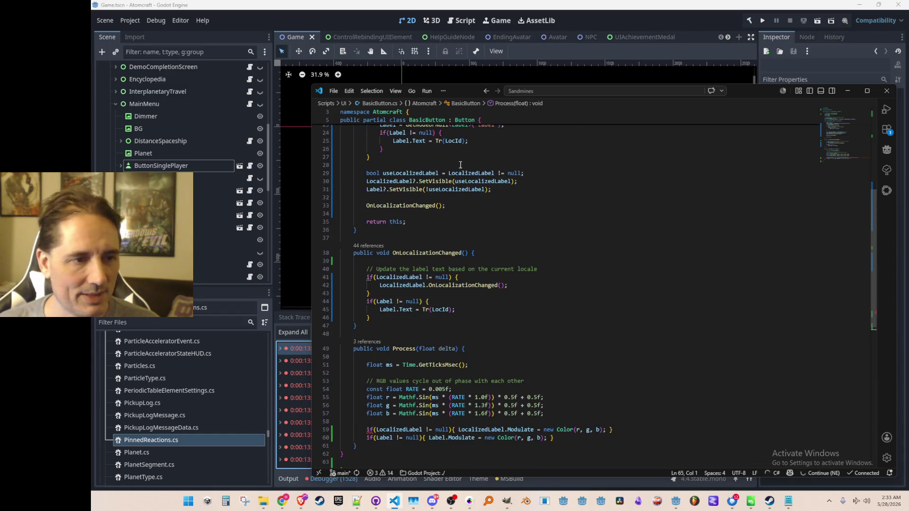
scroll(465, 292, "down", 5)
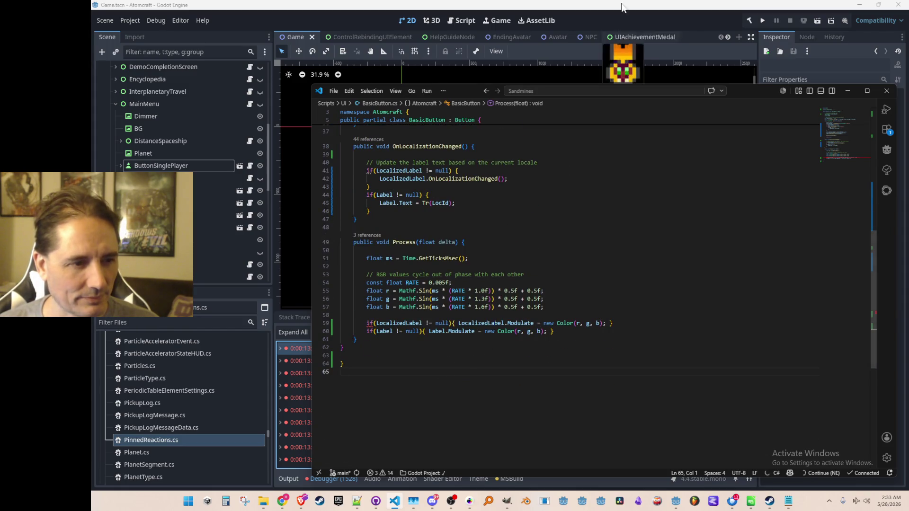
left_click(634, 8)
Run Atomcraft, switch its language to Русский, return to the menu, and reopen the language list
key("ctrl+s")
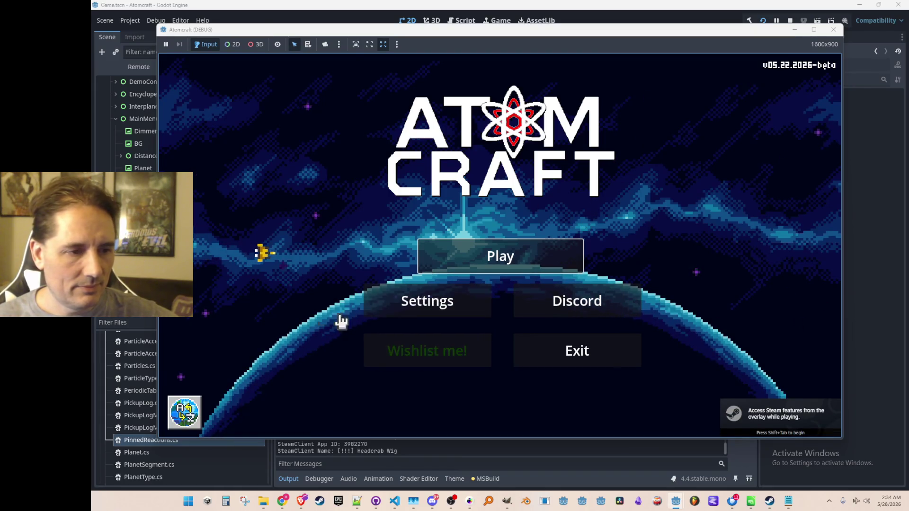
left_click(402, 307)
left_click(465, 185)
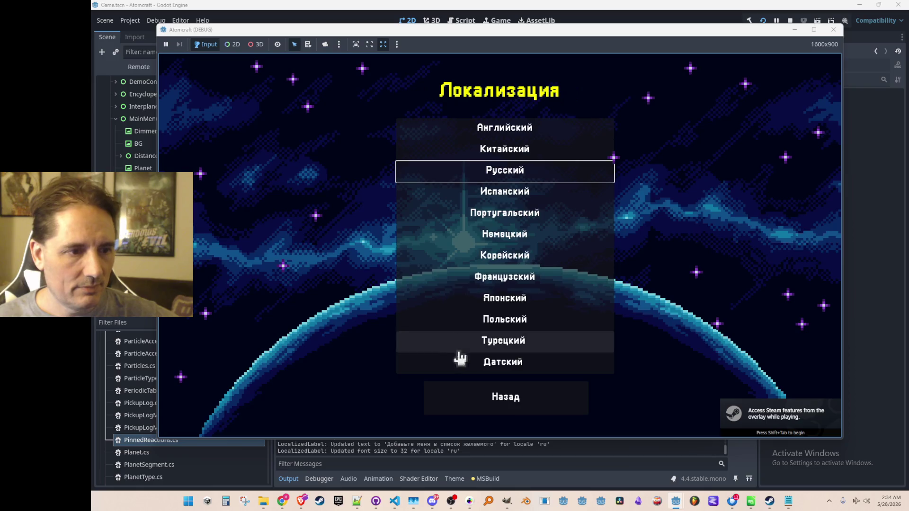
left_click(463, 405)
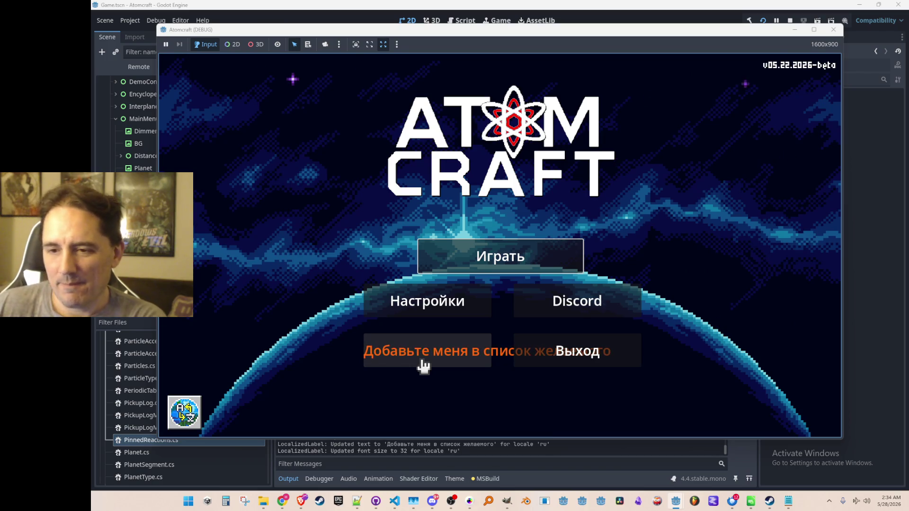
left_click(195, 415)
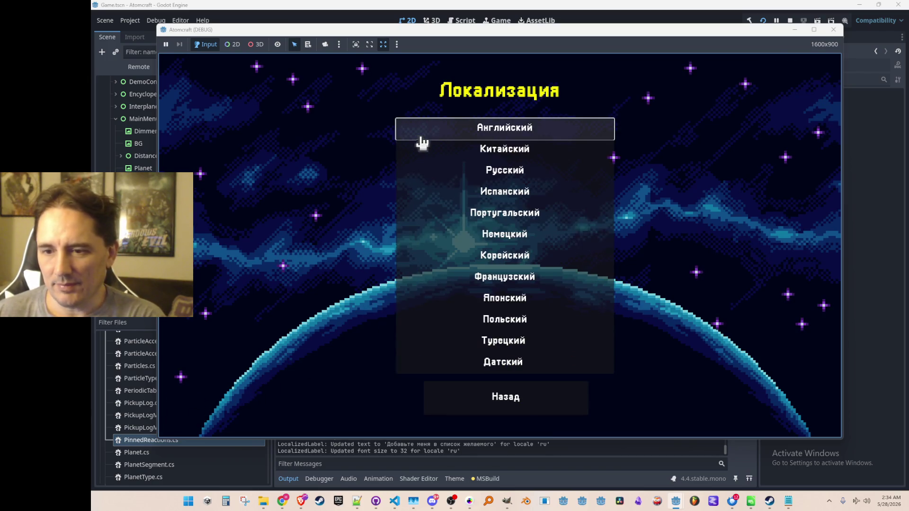
Switch the game to English, go back, then open and close the Settings panel
left_click(461, 135)
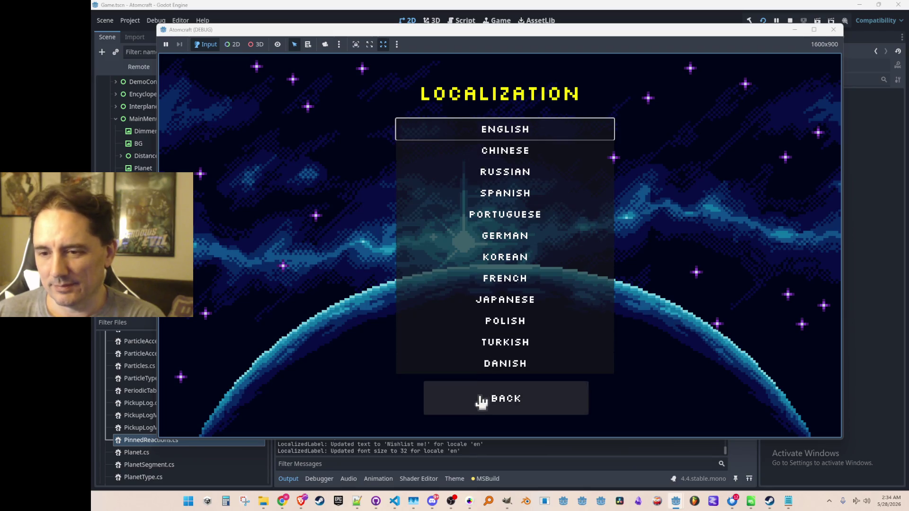
left_click(478, 400)
left_click(457, 309)
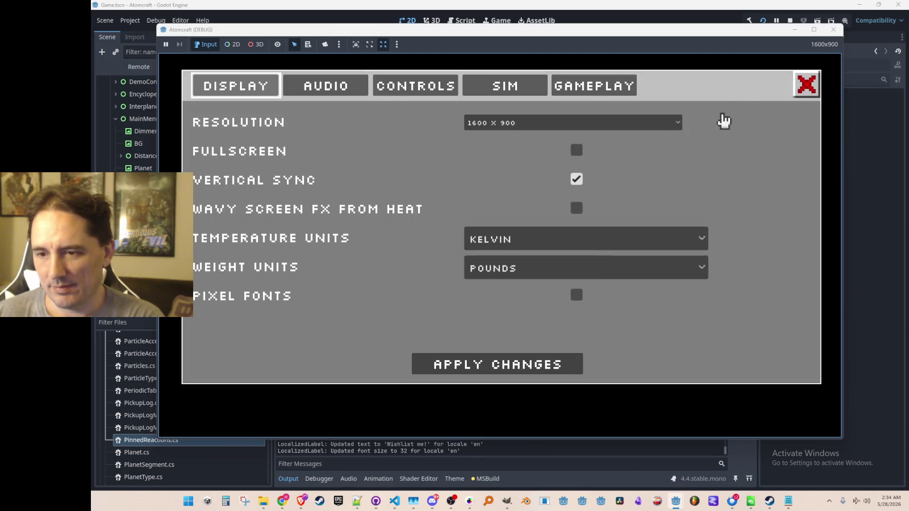
left_click(806, 84)
Switch the menu to Japanese, then back to English, and stop the running game
left_click(184, 412)
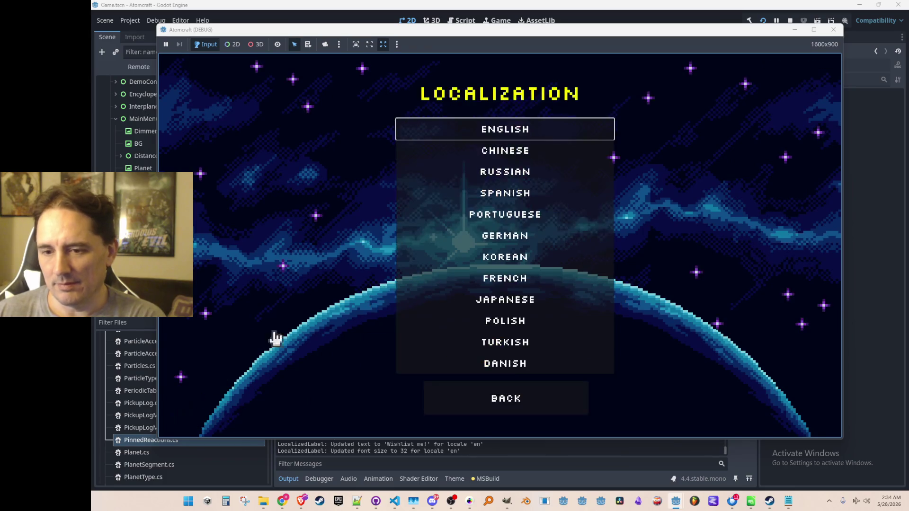
left_click(463, 302)
left_click(481, 402)
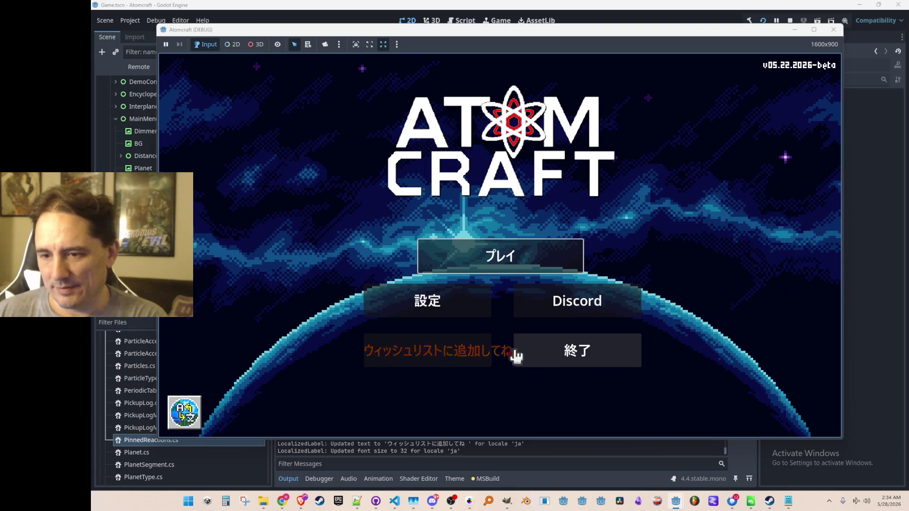
left_click(192, 414)
left_click(511, 135)
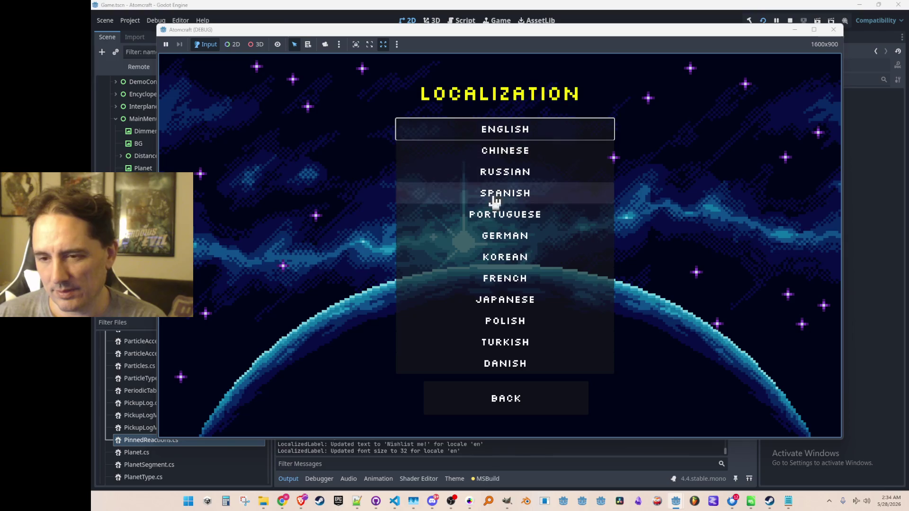
left_click(516, 400)
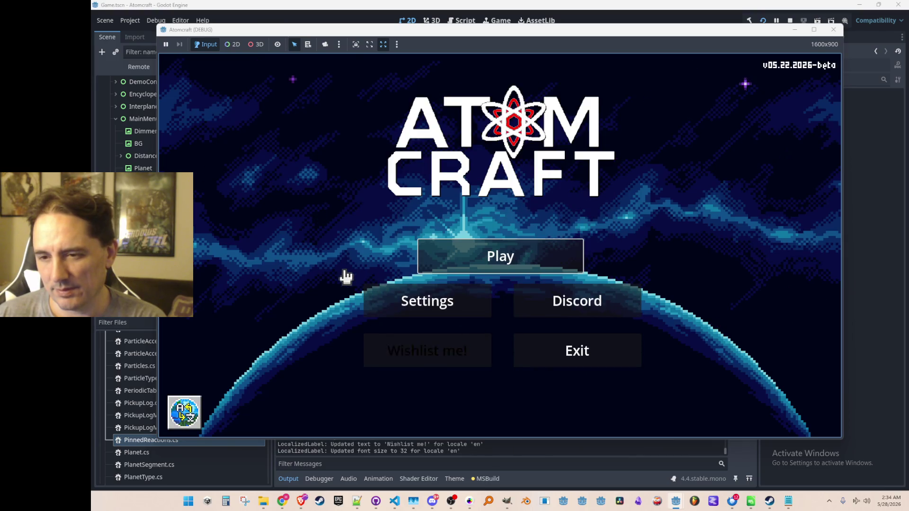
left_click(790, 20)
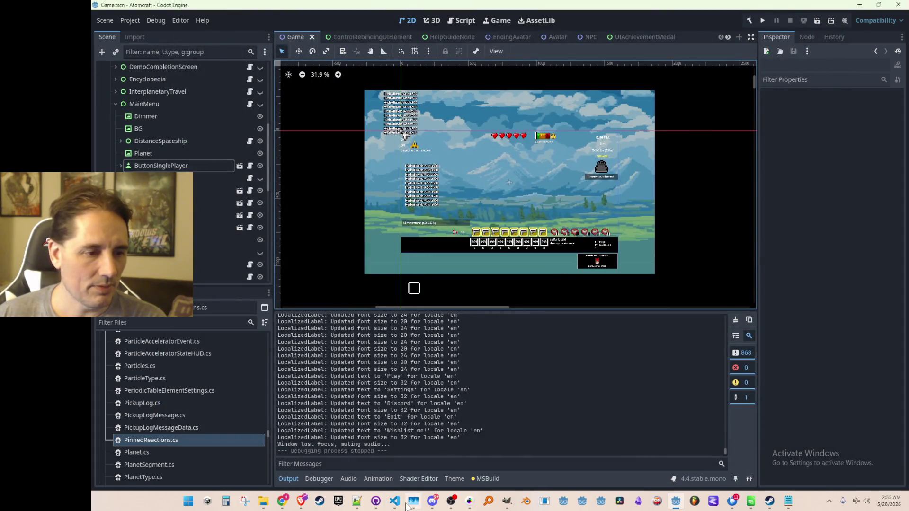
Go from the OnLocalizationChanged call in BasicButton.cs to its definition in LocalizedLabel.cs
left_click(394, 501)
left_click(640, 243)
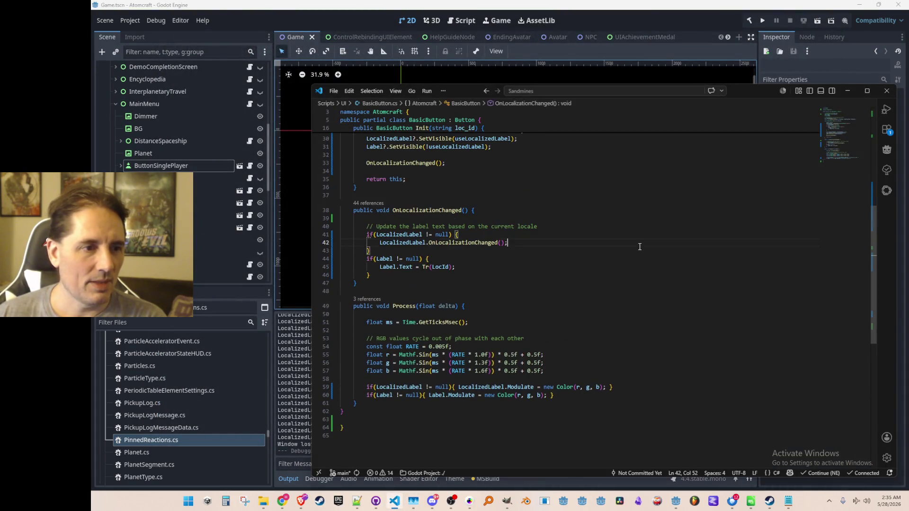
scroll(639, 276, "up", 10)
scroll(640, 276, "down", 10)
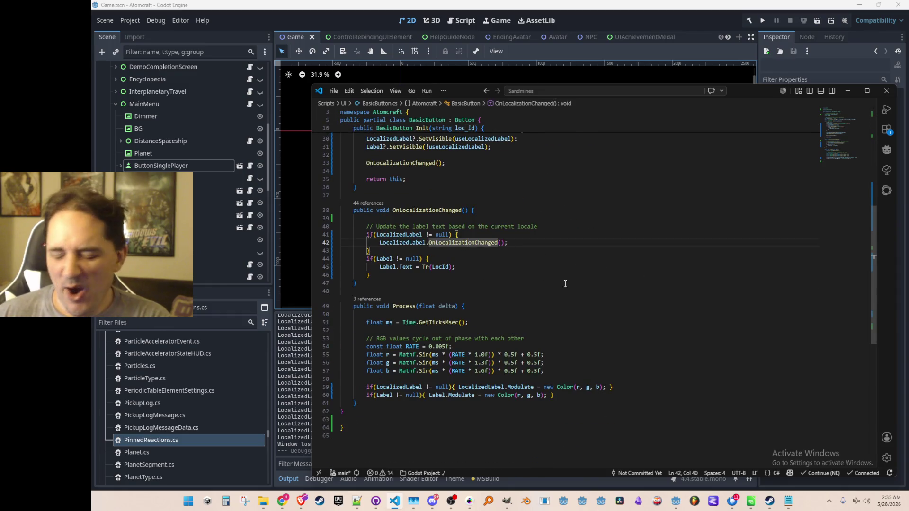
key("F12")
left_click(562, 297)
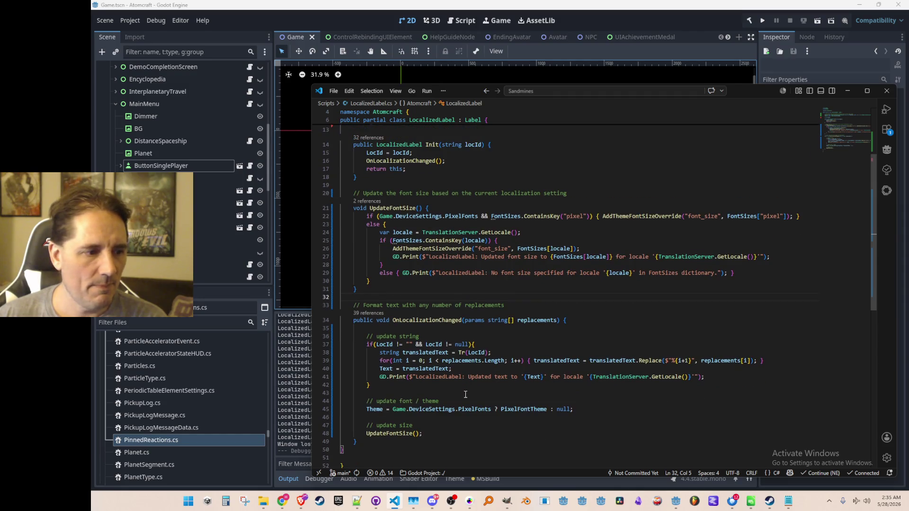
left_click(376, 501)
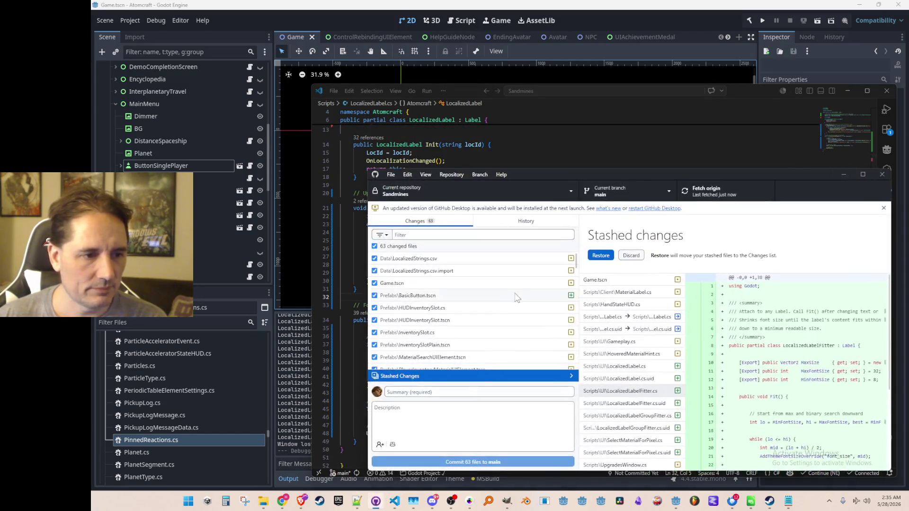
Show the stashed LocalizedLabelFitter.cs diff in a maximised GitHub Desktop window
left_click(467, 382)
scroll(504, 329, "down", 5)
left_click(452, 377)
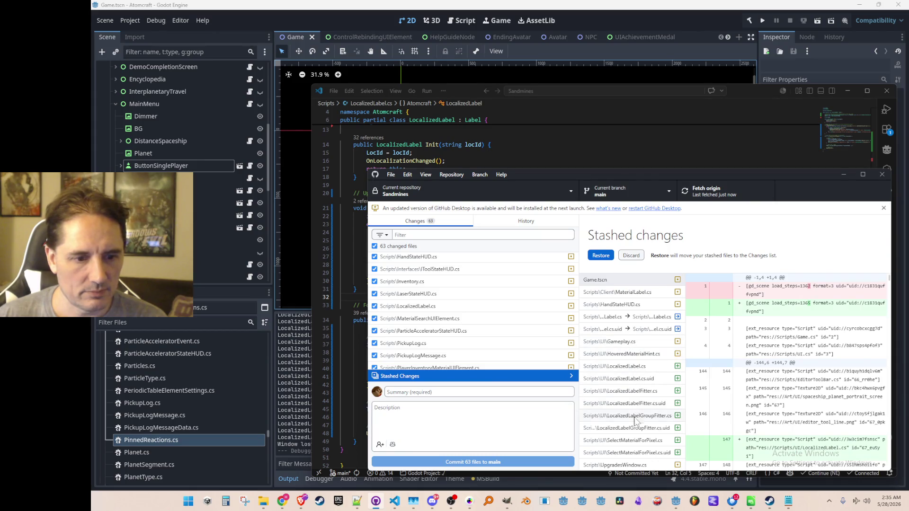
left_click(640, 391)
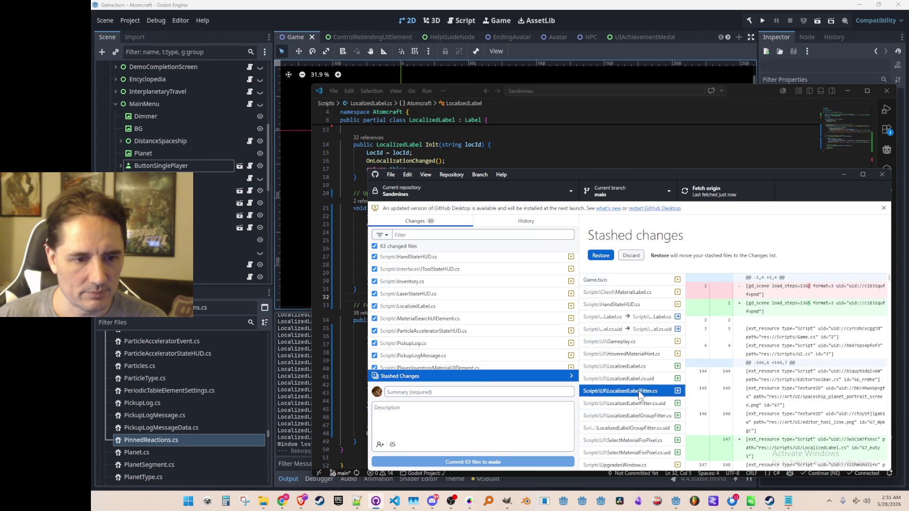
double_click(745, 177)
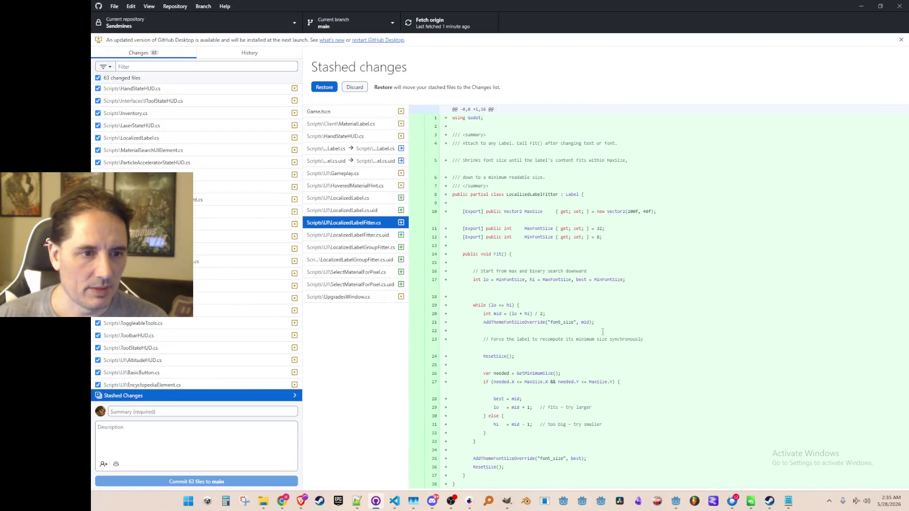
Copy the Fit() method lines from the diff, then restore and minimise GitHub Desktop
mouse_move(466, 475)
left_mouse_down()
mouse_move(472, 315)
mouse_move(455, 281)
mouse_move(473, 458)
mouse_move(502, 469)
left_mouse_up()
left_click(515, 468)
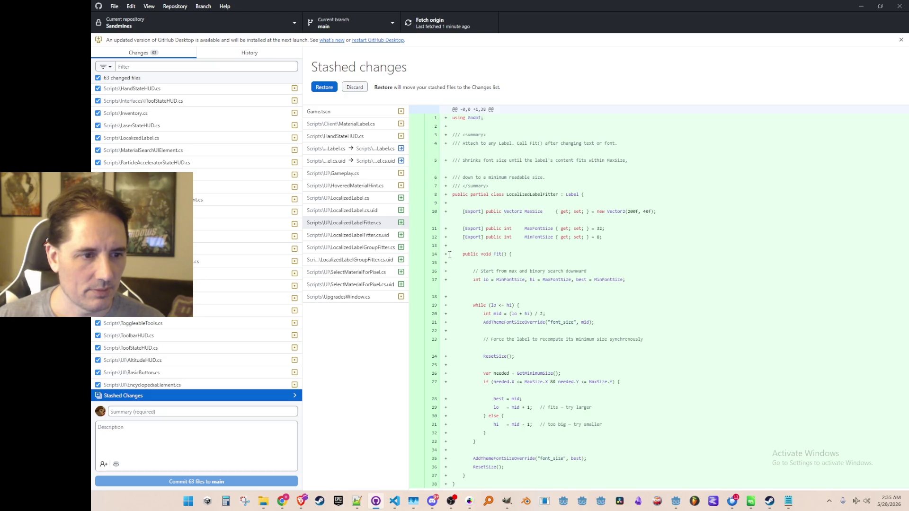
mouse_move(478, 472)
left_mouse_down()
mouse_move(469, 280)
mouse_move(450, 255)
left_mouse_up()
right_click(492, 275)
left_click(511, 284)
left_click(568, 252)
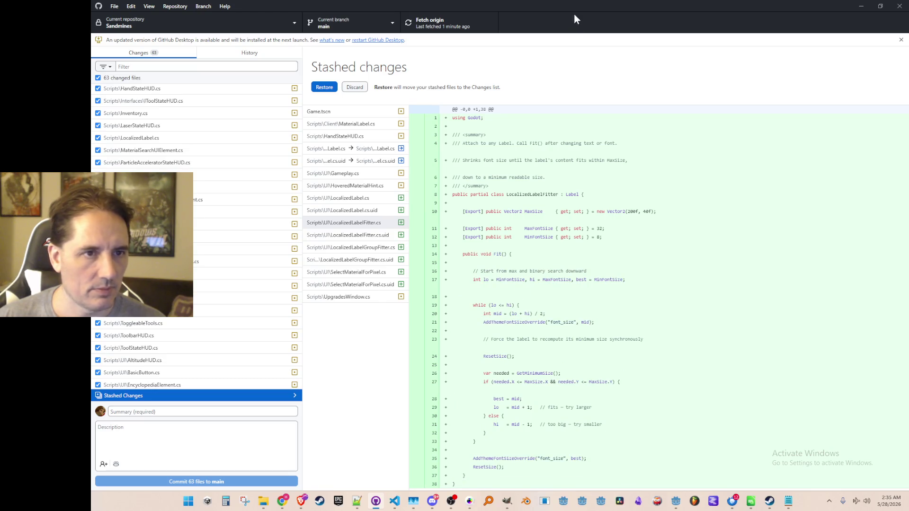
double_click(581, 9)
key("super+Down")
Paste the copied Fit() method into LocalizedLabel.cs at line 32
scroll(649, 283, "up", 5)
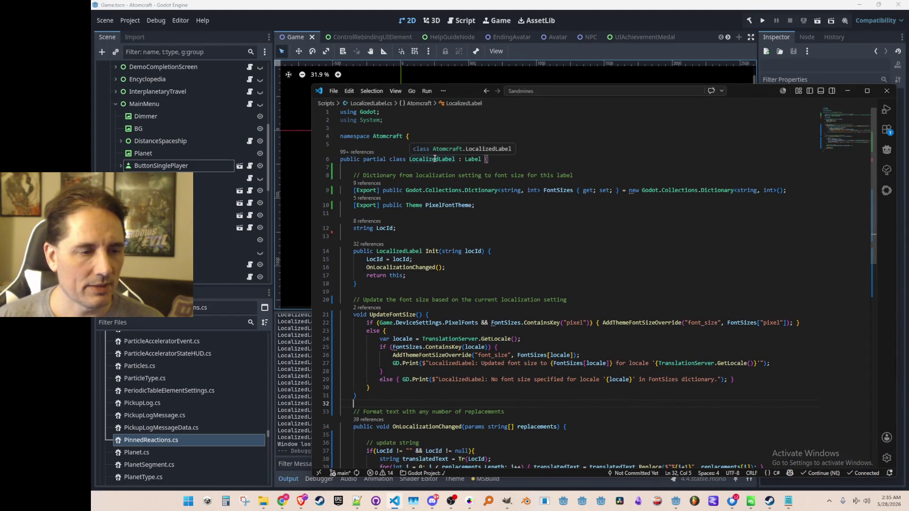
scroll(607, 273, "down", 3)
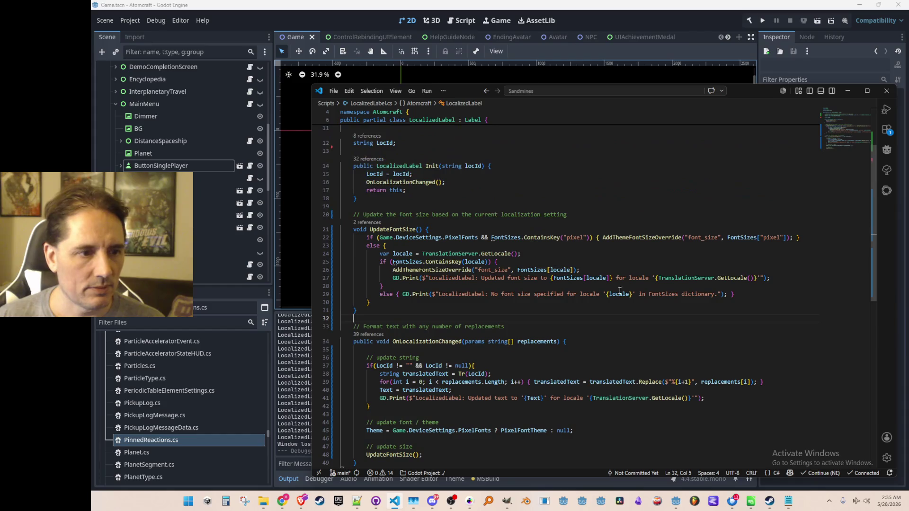
key("ctrl+v")
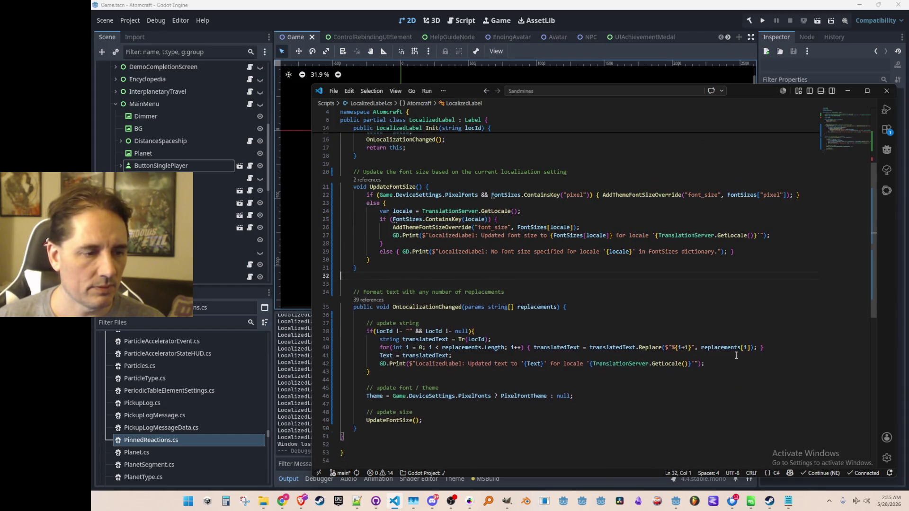
key("Up")
key("Up")
key("Up")
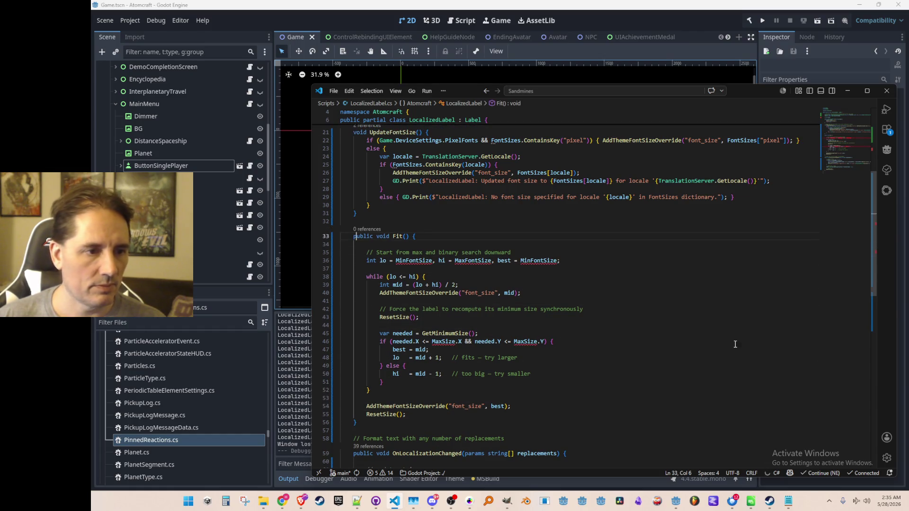
scroll(618, 317, "up", 3)
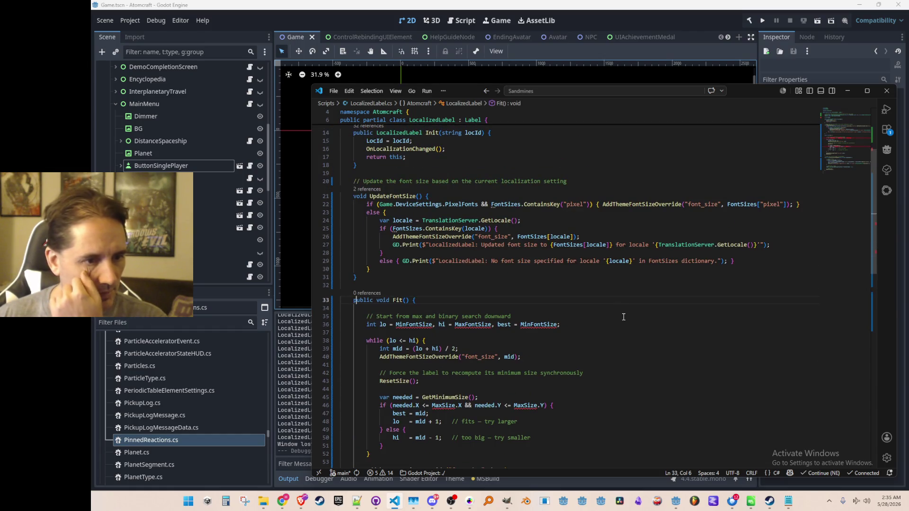
scroll(624, 317, "down", 2)
Comment out the pasted Fit() method lines 33–56, then bring up Atomcraft's Steam store page
key("Home")
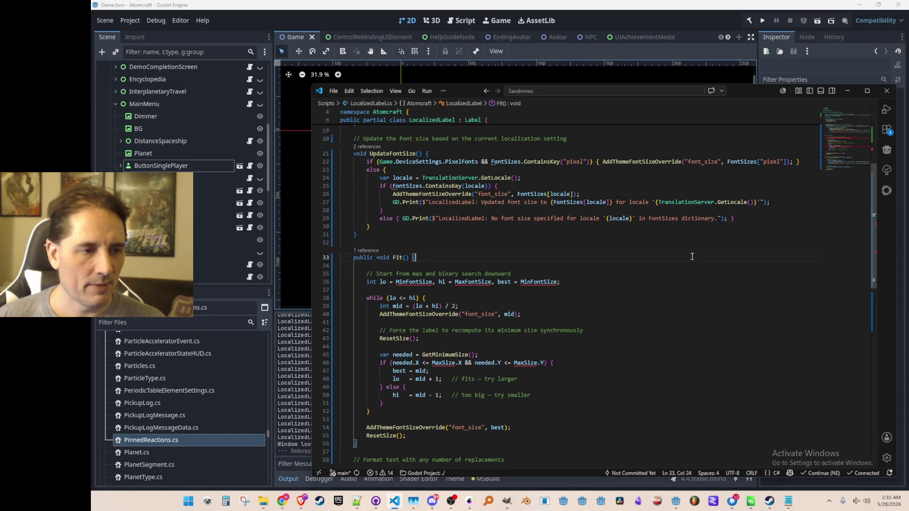
key("shift+Down")
key("shift+Down")
key("shift+Down")
key("shift+Down")
key("shift+Down")
key("shift+Down")
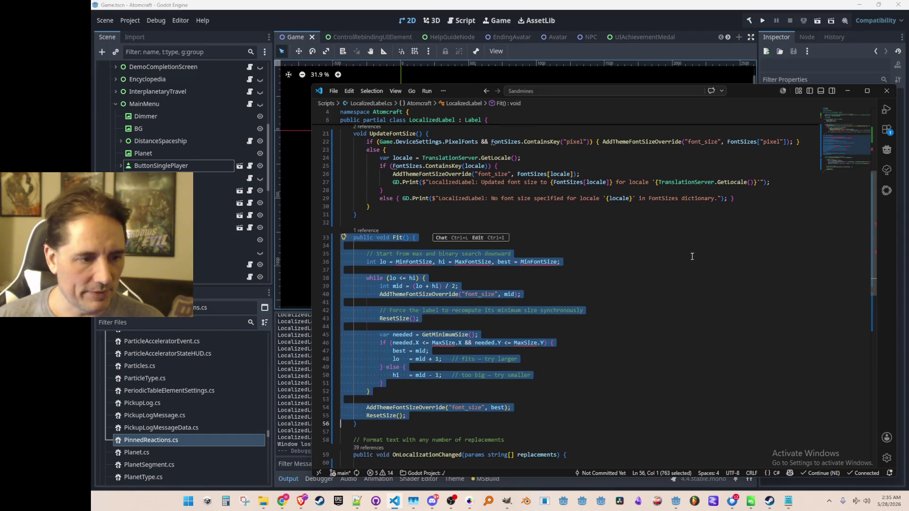
key("ctrl+slash")
key("Left")
key("Up")
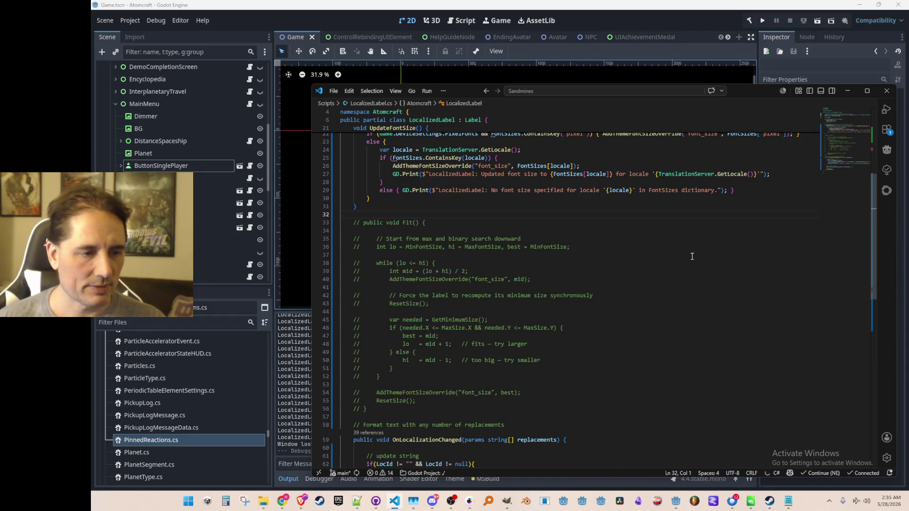
scroll(689, 259, "up", 5)
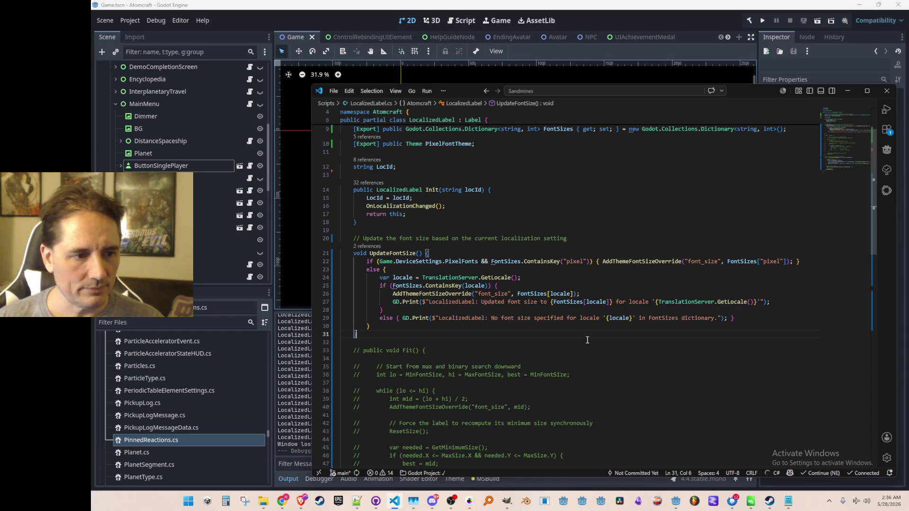
left_click(664, 12)
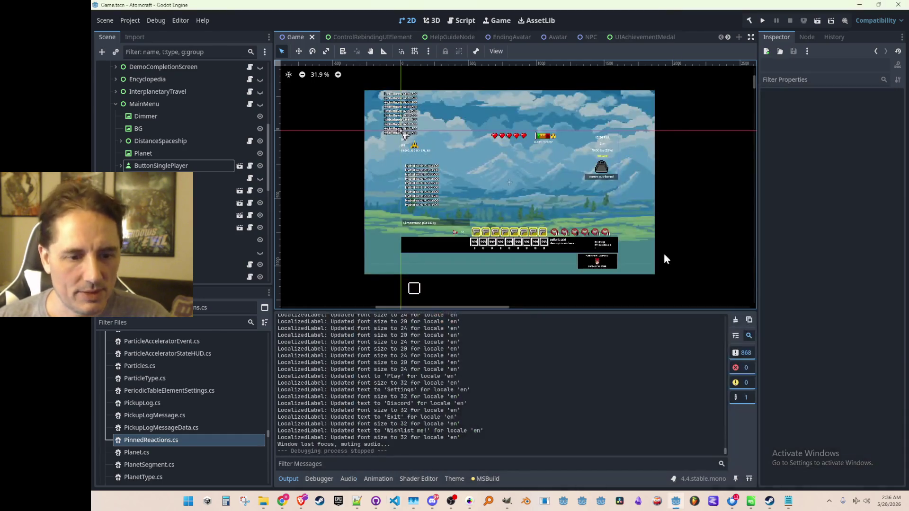
left_click(769, 504)
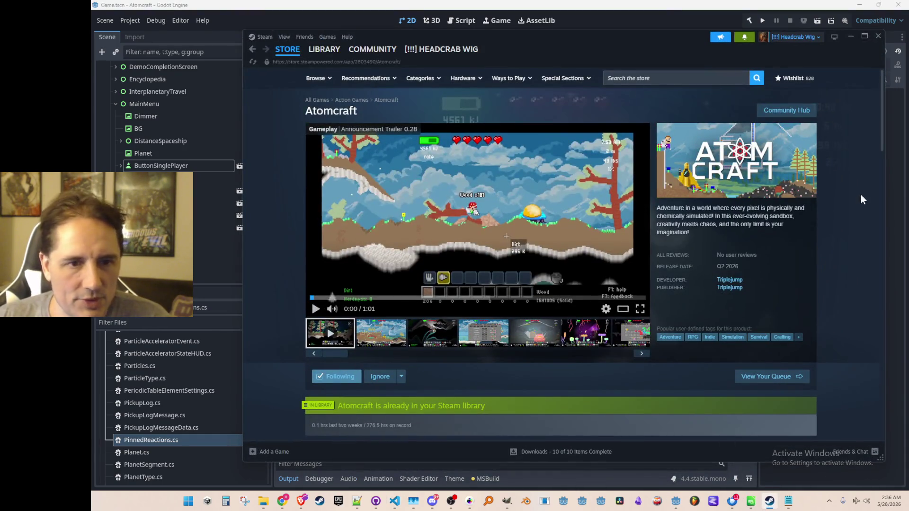